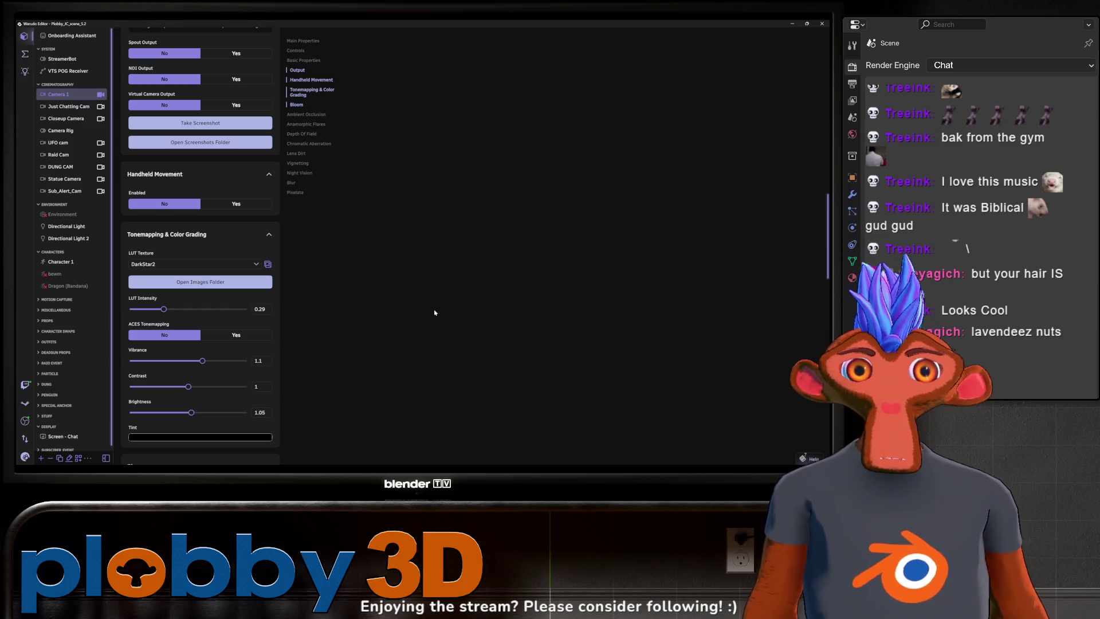
- Select the Directional Light, lower its shadow intensity to 0.08 and adjust the shadow normal bias
{"action": "left_click", "coordinate": [66, 228]}
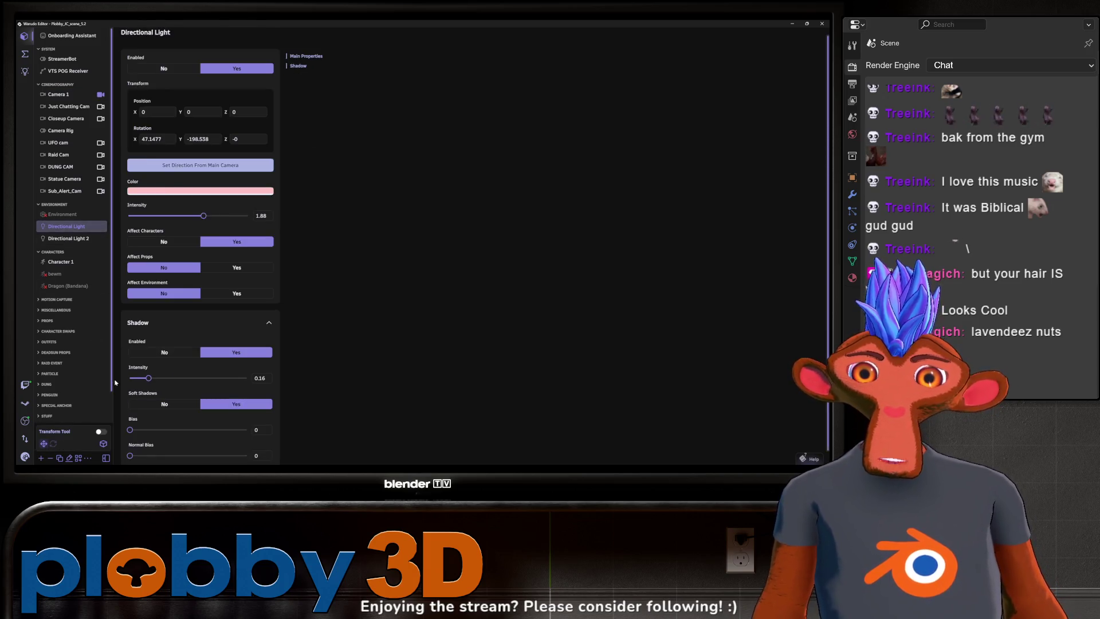
{"action": "mouse_move", "coordinate": [147, 378]}
{"action": "left_mouse_down"}
{"action": "mouse_move", "coordinate": [134, 378]}
{"action": "mouse_move", "coordinate": [286, 381]}
{"action": "mouse_move", "coordinate": [46, 384]}
{"action": "mouse_move", "coordinate": [139, 378]}
{"action": "left_mouse_up"}
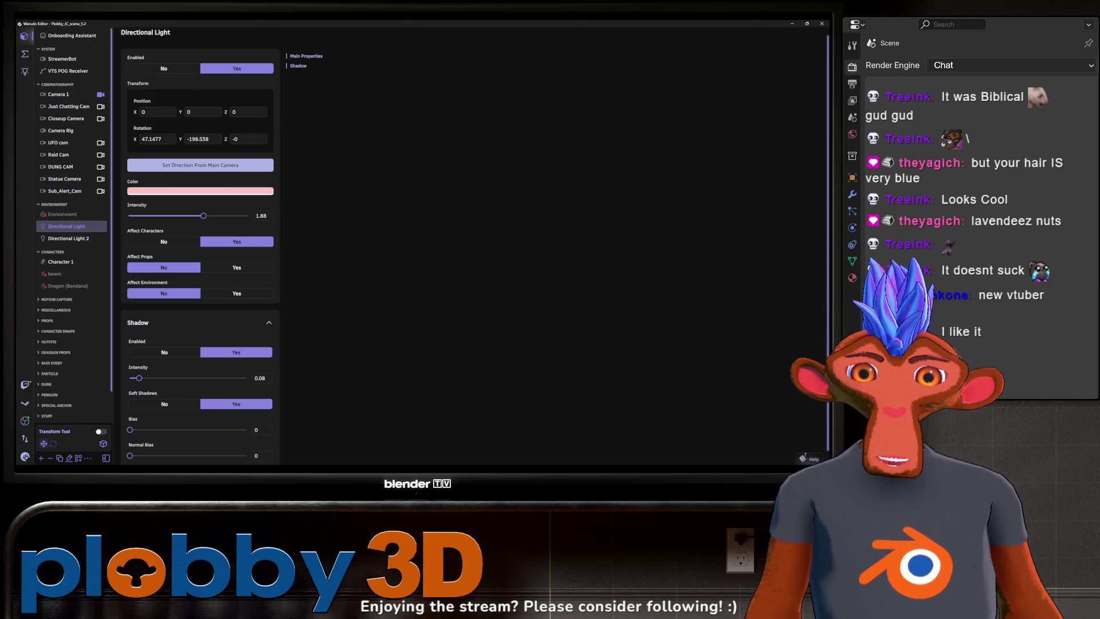
{"action": "scroll", "coordinate": [405, 299], "scroll_direction": "down", "scroll_amount": 1}
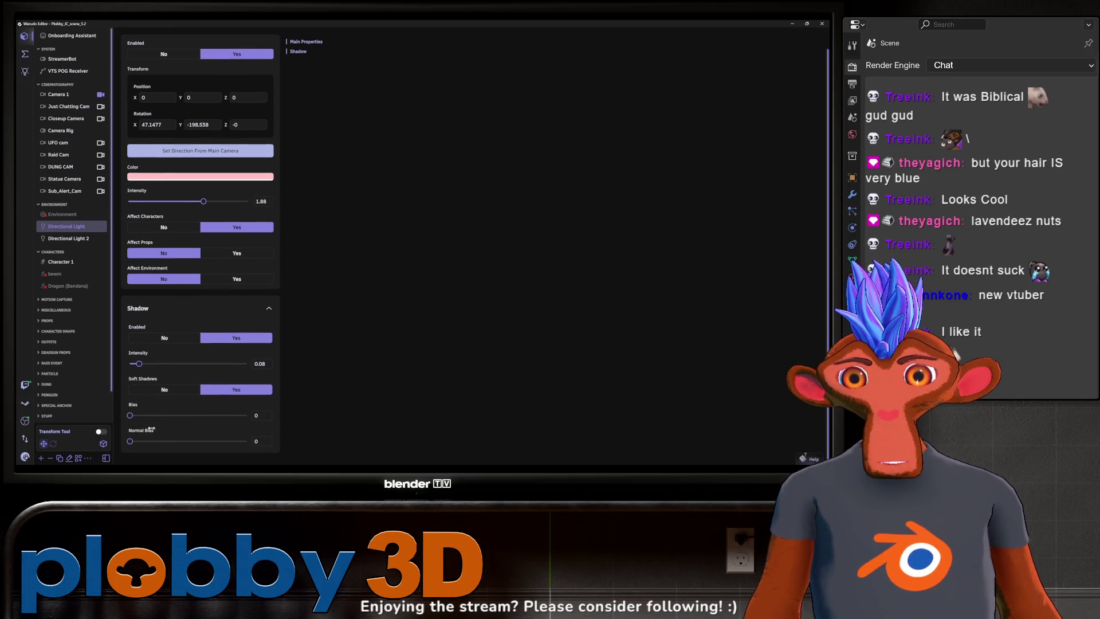
{"action": "mouse_move", "coordinate": [130, 441]}
{"action": "left_mouse_down"}
{"action": "mouse_move", "coordinate": [238, 445]}
{"action": "mouse_move", "coordinate": [113, 440]}
{"action": "left_mouse_up"}
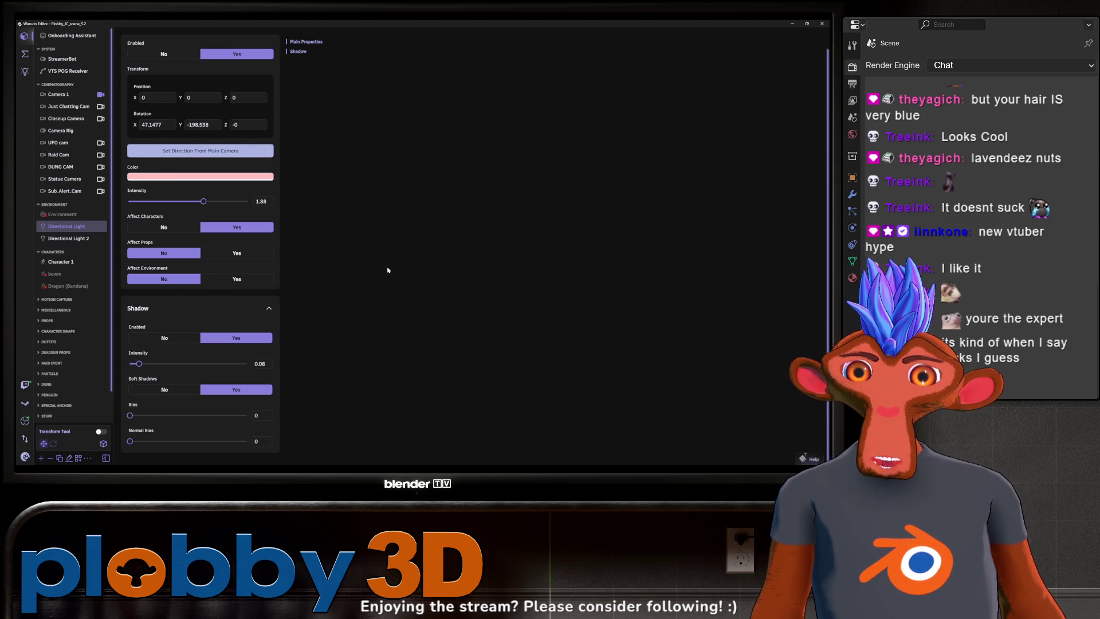
- Switch the light's Affect Characters off, then back on
{"action": "scroll", "coordinate": [381, 274], "scroll_direction": "up", "scroll_amount": 1}
{"action": "scroll", "coordinate": [344, 278], "scroll_direction": "down", "scroll_amount": 1}
{"action": "scroll", "coordinate": [274, 281], "scroll_direction": "up", "scroll_amount": 1}
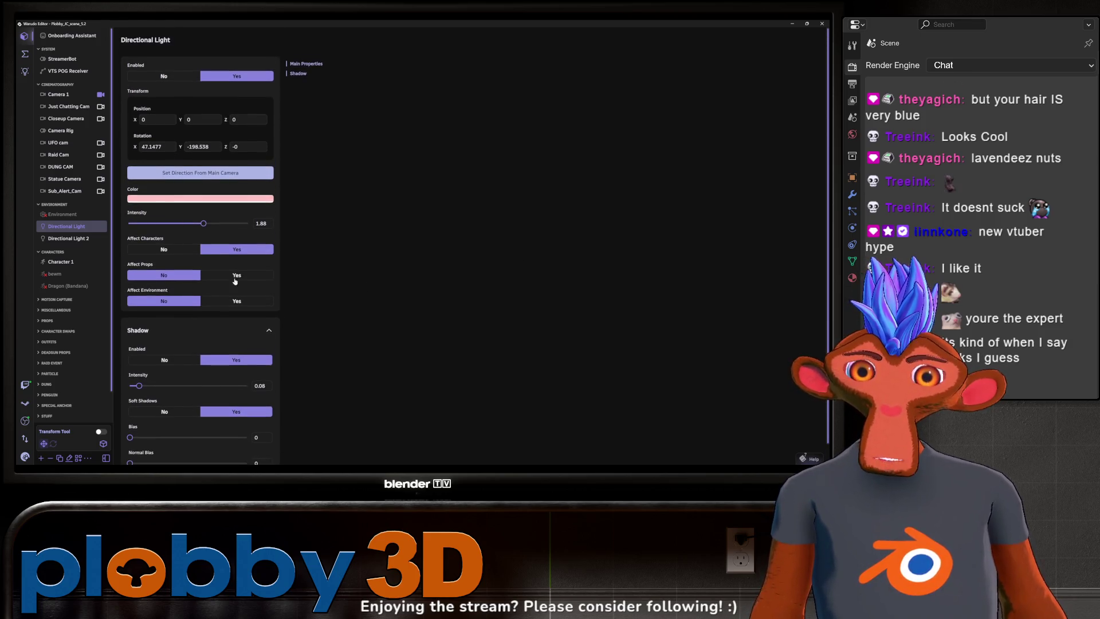
{"action": "left_click", "coordinate": [167, 250]}
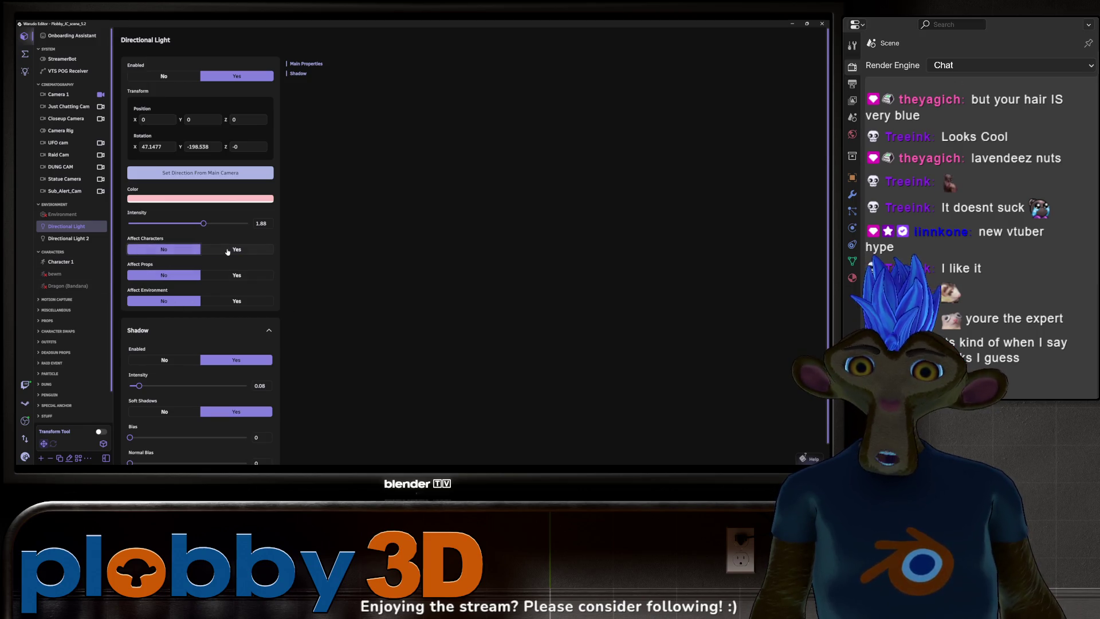
{"action": "left_click", "coordinate": [227, 251]}
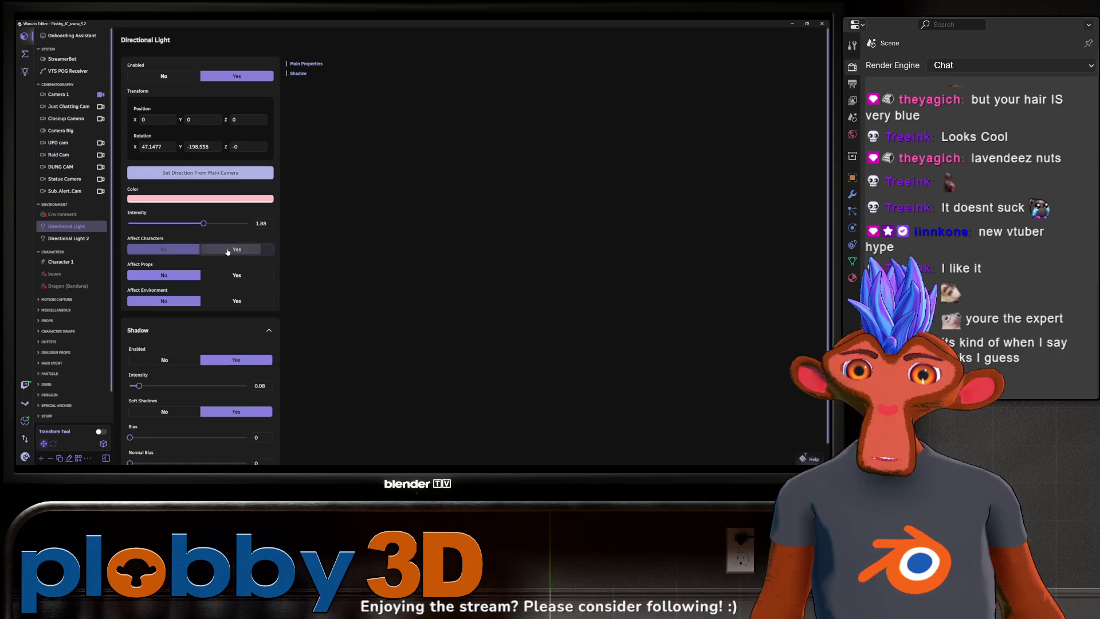
- Select the Environment and toggle it on, off and back on
{"action": "left_click", "coordinate": [68, 217]}
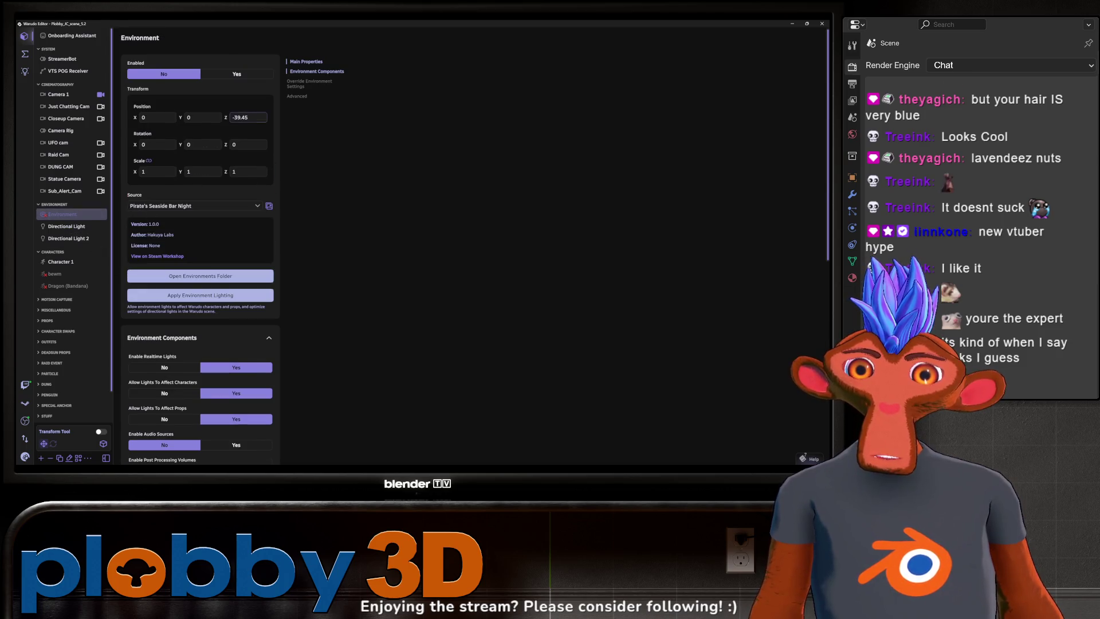
{"action": "left_click", "coordinate": [237, 74]}
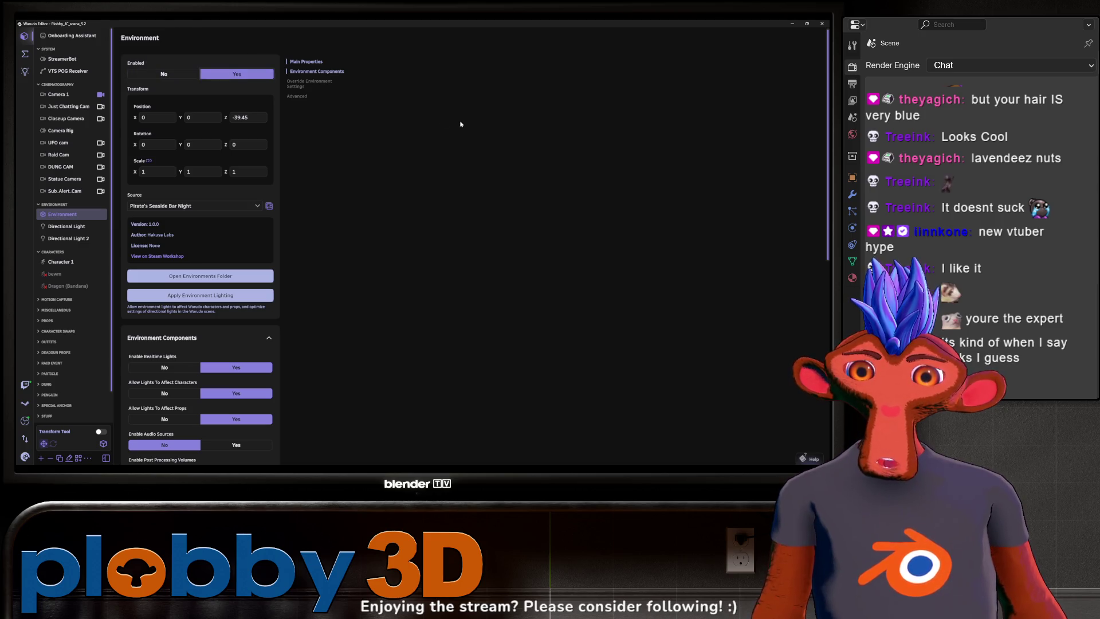
{"action": "left_click", "coordinate": [182, 76]}
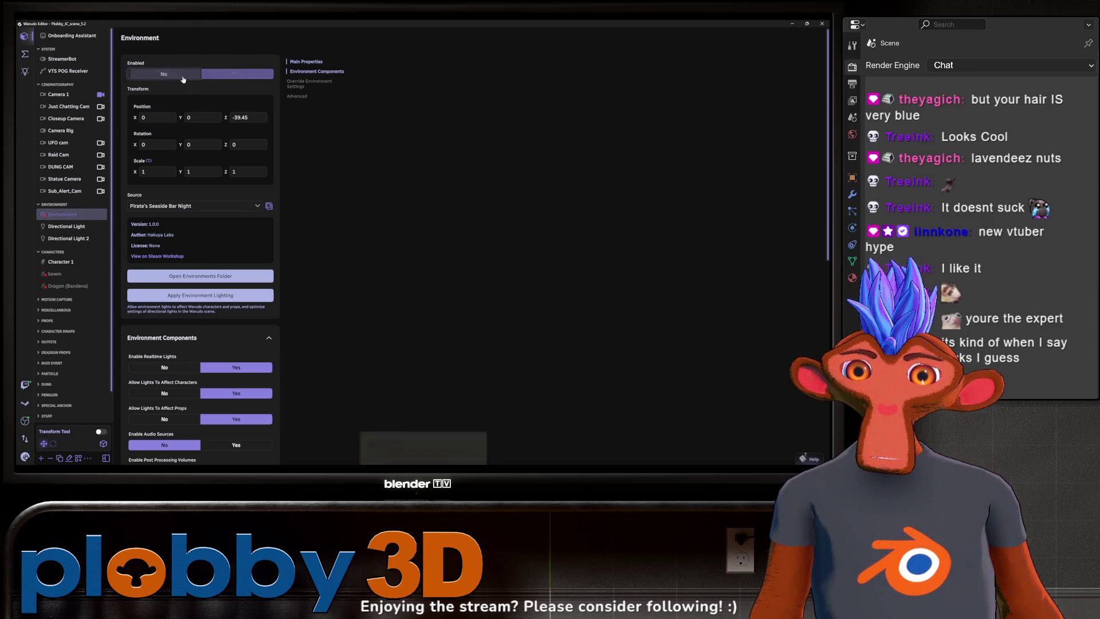
{"action": "left_click", "coordinate": [234, 74]}
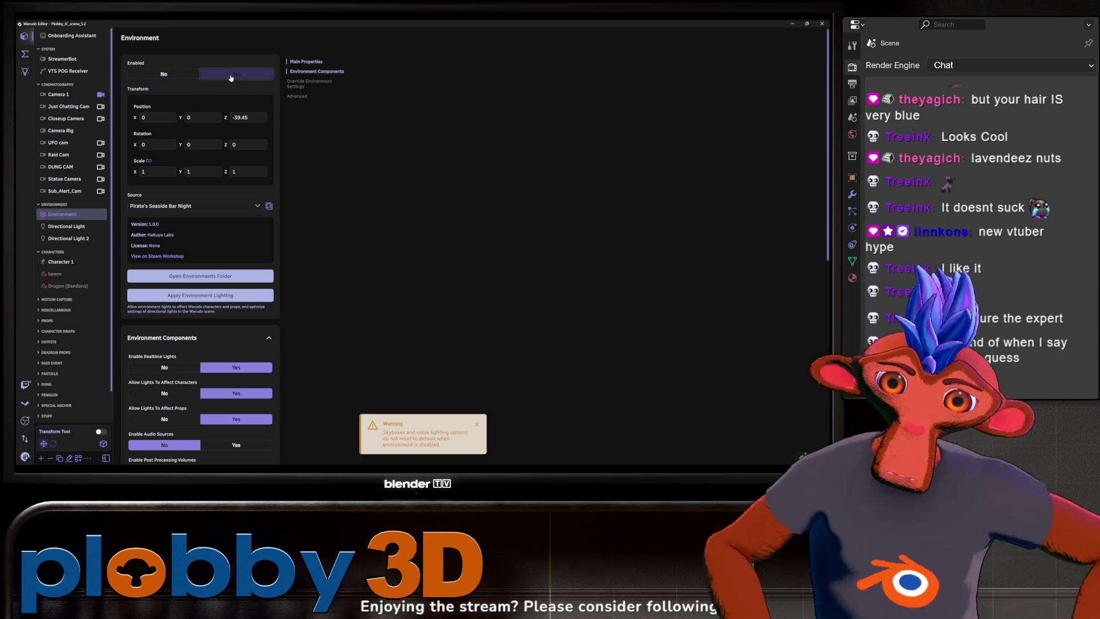
- Set the Environment source to None and re-toggle Enabled so it stays on
{"action": "left_click", "coordinate": [189, 205]}
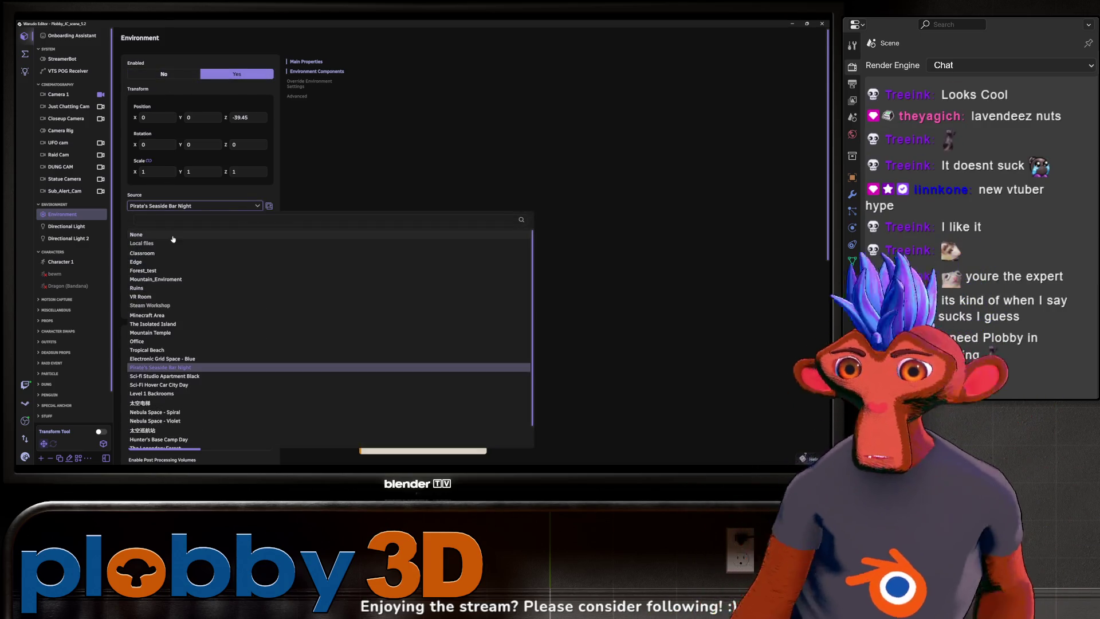
{"action": "left_click", "coordinate": [172, 235]}
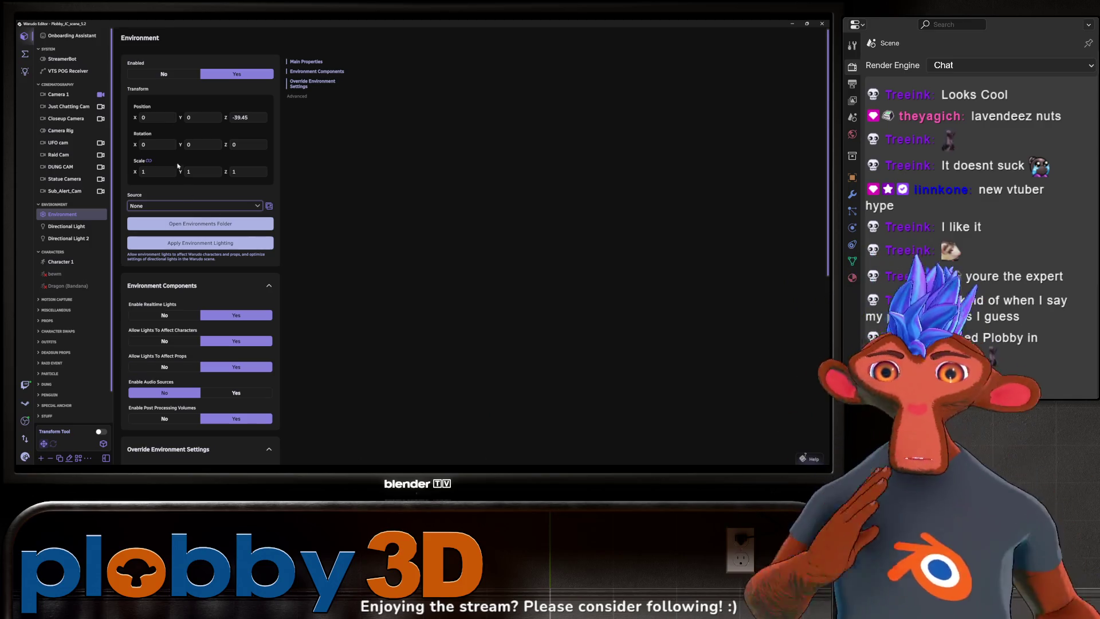
{"action": "left_click", "coordinate": [177, 77]}
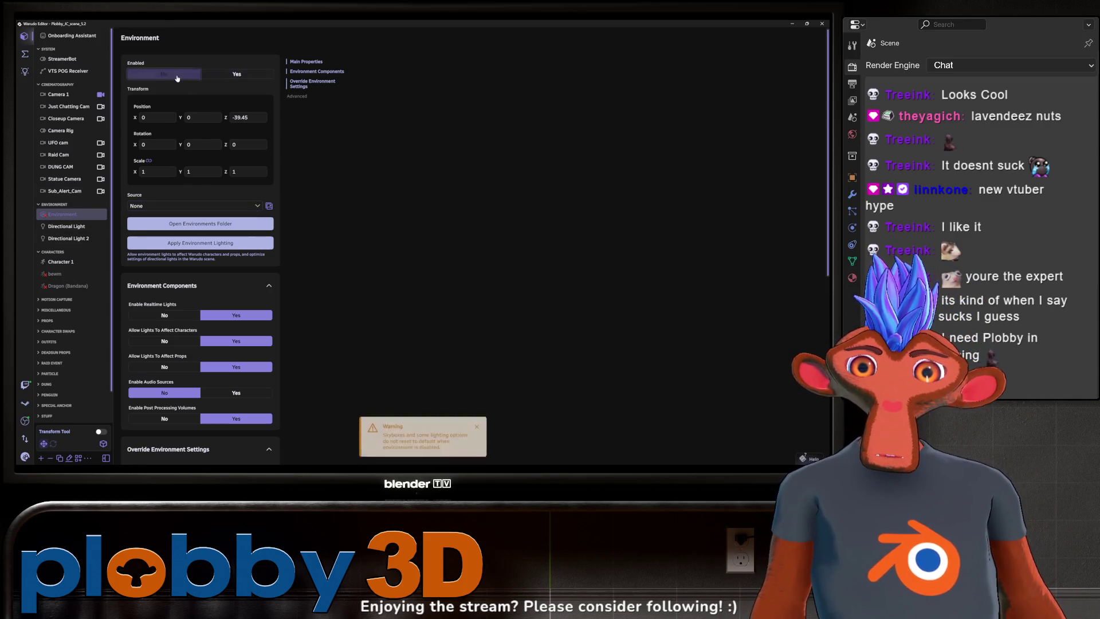
{"action": "left_click", "coordinate": [229, 74]}
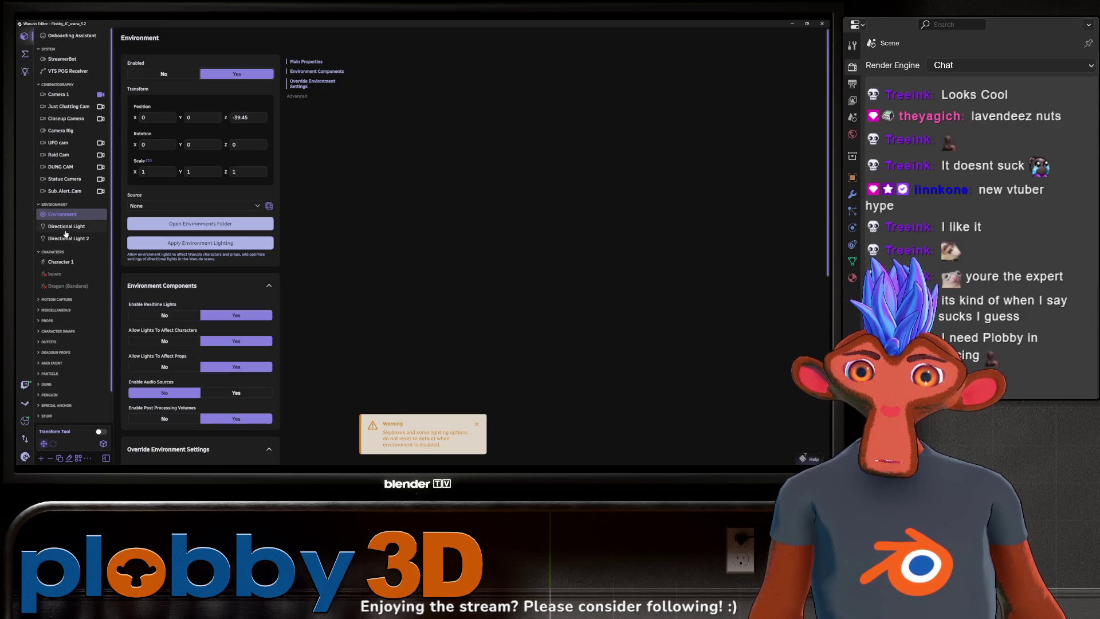
{"action": "left_click", "coordinate": [67, 227]}
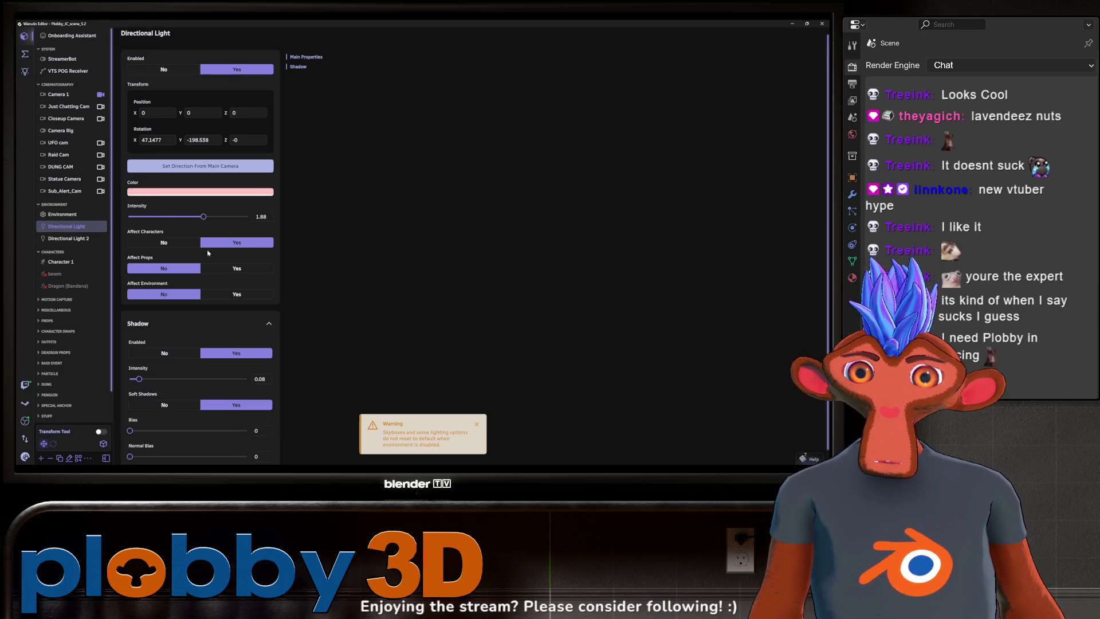
- Toggle the Directional Light off and on, raise its shadow intensity, and aim it from the main camera
{"action": "left_click", "coordinate": [188, 73]}
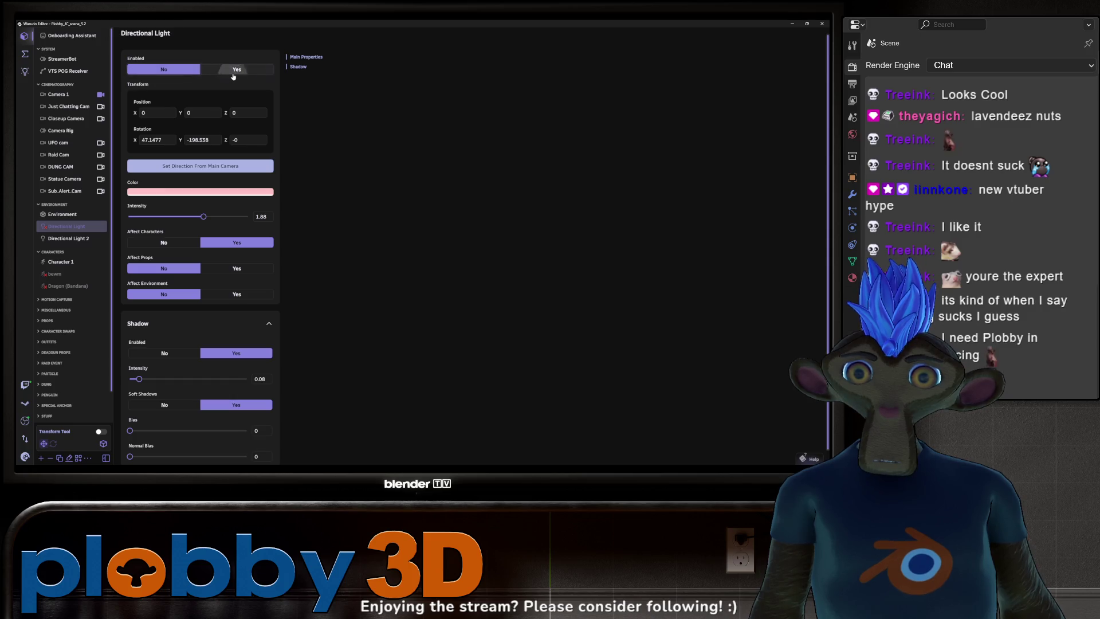
{"action": "left_click", "coordinate": [233, 71]}
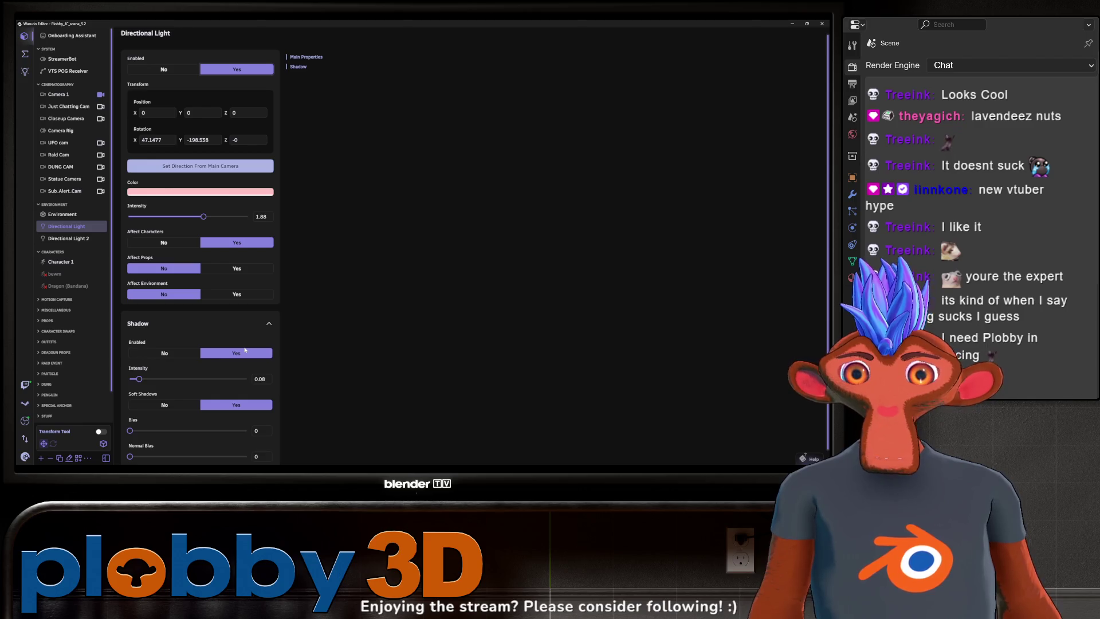
{"action": "mouse_move", "coordinate": [139, 378]}
{"action": "left_mouse_down"}
{"action": "mouse_move", "coordinate": [213, 380]}
{"action": "mouse_move", "coordinate": [136, 390]}
{"action": "mouse_move", "coordinate": [236, 411]}
{"action": "mouse_move", "coordinate": [165, 395]}
{"action": "left_mouse_up"}
{"action": "left_click", "coordinate": [166, 165]}
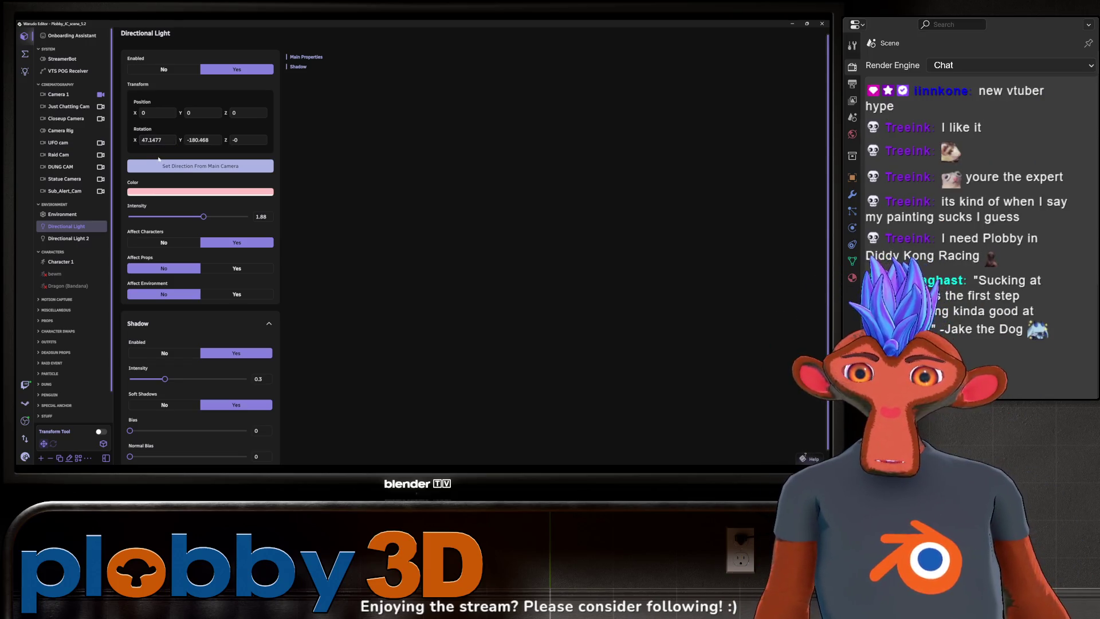
- Set the light's Y rotation to -155.978 and fine-tune shadow intensity to 0.43
{"action": "mouse_move", "coordinate": [182, 139]}
{"action": "left_mouse_down"}
{"action": "mouse_move", "coordinate": [140, 139]}
{"action": "mouse_move", "coordinate": [207, 141]}
{"action": "mouse_move", "coordinate": [178, 142]}
{"action": "left_mouse_up"}
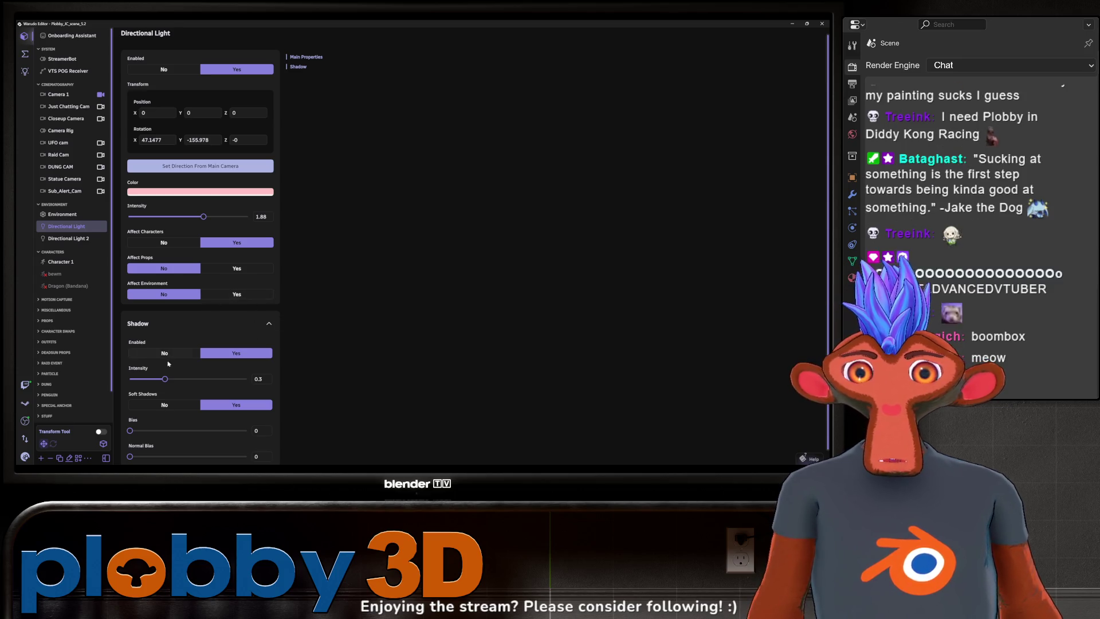
{"action": "left_click_drag", "start_coordinate": [164, 379], "coordinate": [181, 384]}
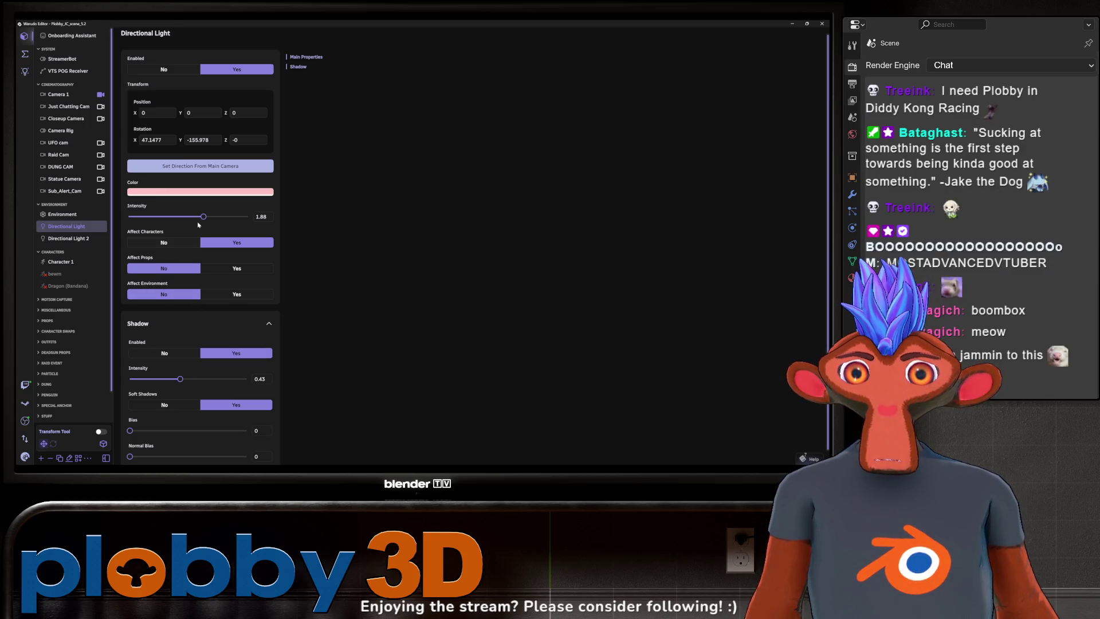
{"action": "scroll", "coordinate": [202, 224], "scroll_direction": "down", "scroll_amount": 2}
- Raise Camera 1's DarkStar2 LUT intensity to 0.41, then switch to Streamer.bot
{"action": "scroll", "coordinate": [202, 224], "scroll_direction": "up", "scroll_amount": 2}
{"action": "left_click", "coordinate": [63, 94]}
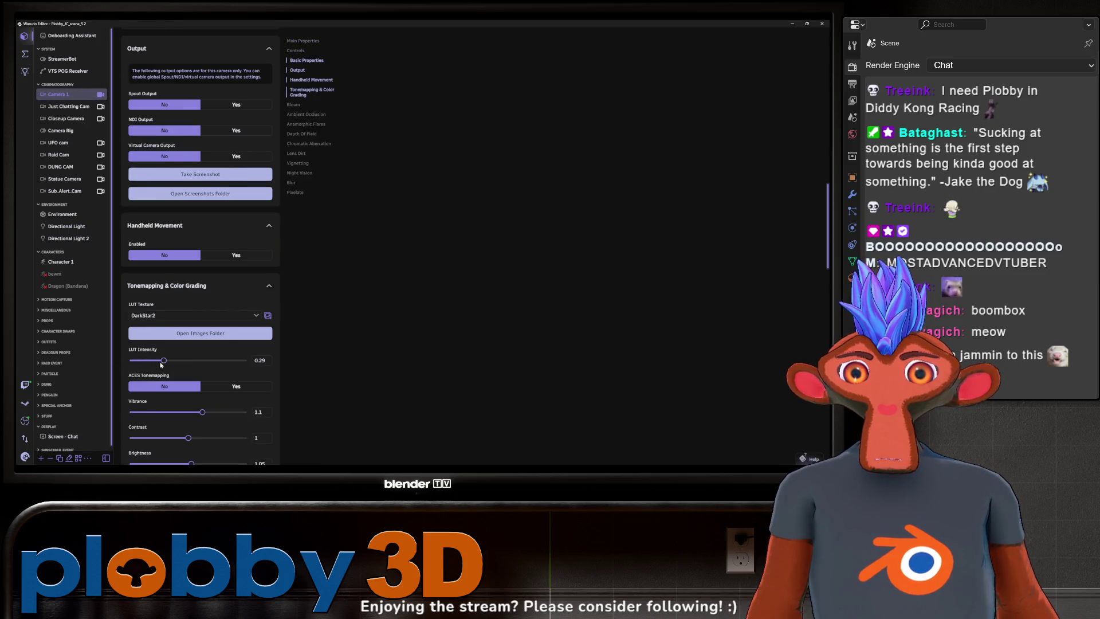
{"action": "mouse_move", "coordinate": [164, 360]}
{"action": "left_mouse_down"}
{"action": "mouse_move", "coordinate": [69, 363]}
{"action": "mouse_move", "coordinate": [252, 361]}
{"action": "mouse_move", "coordinate": [136, 360]}
{"action": "mouse_move", "coordinate": [179, 380]}
{"action": "left_mouse_up"}
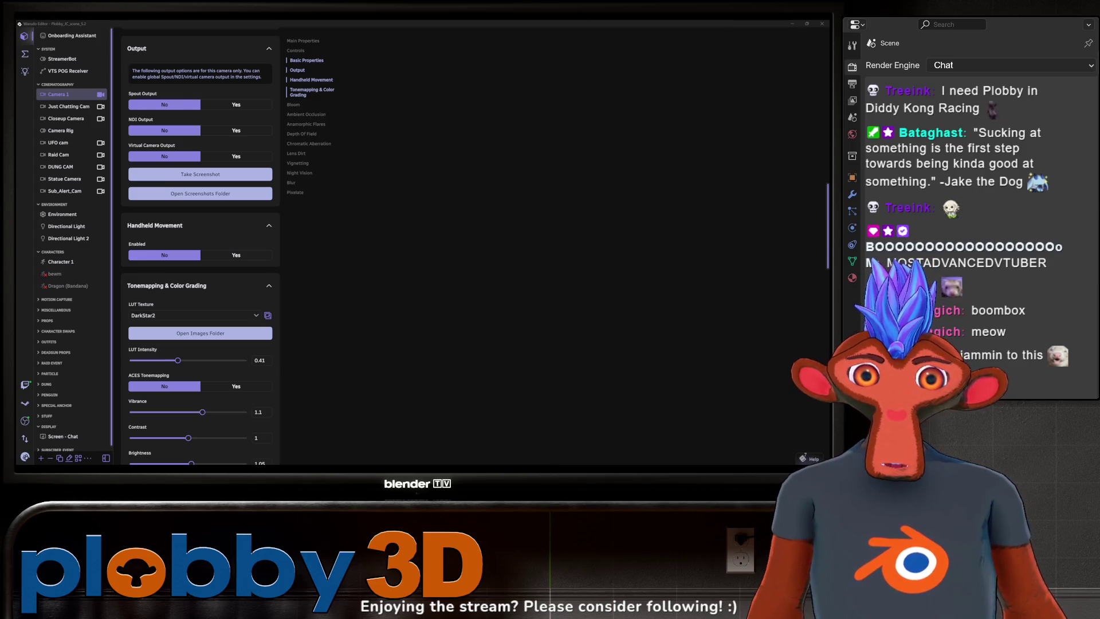
{"action": "key", "text": "alt+Tab"}
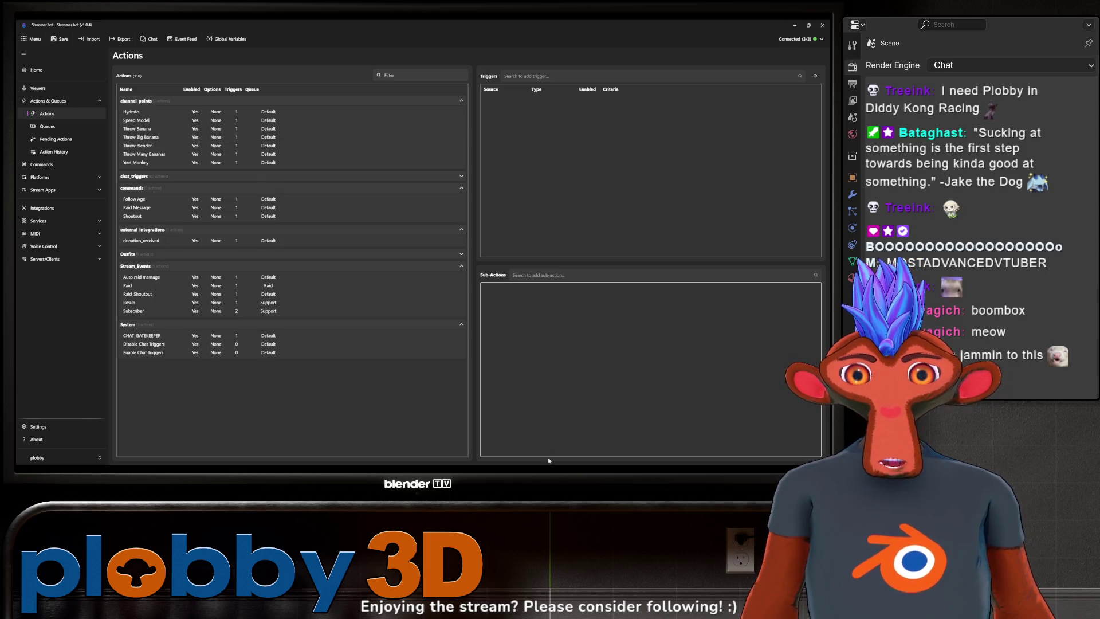
- Create and save a Bewm chat command triggered by !bewm, allowed for Moderators
{"action": "left_click", "coordinate": [41, 164]}
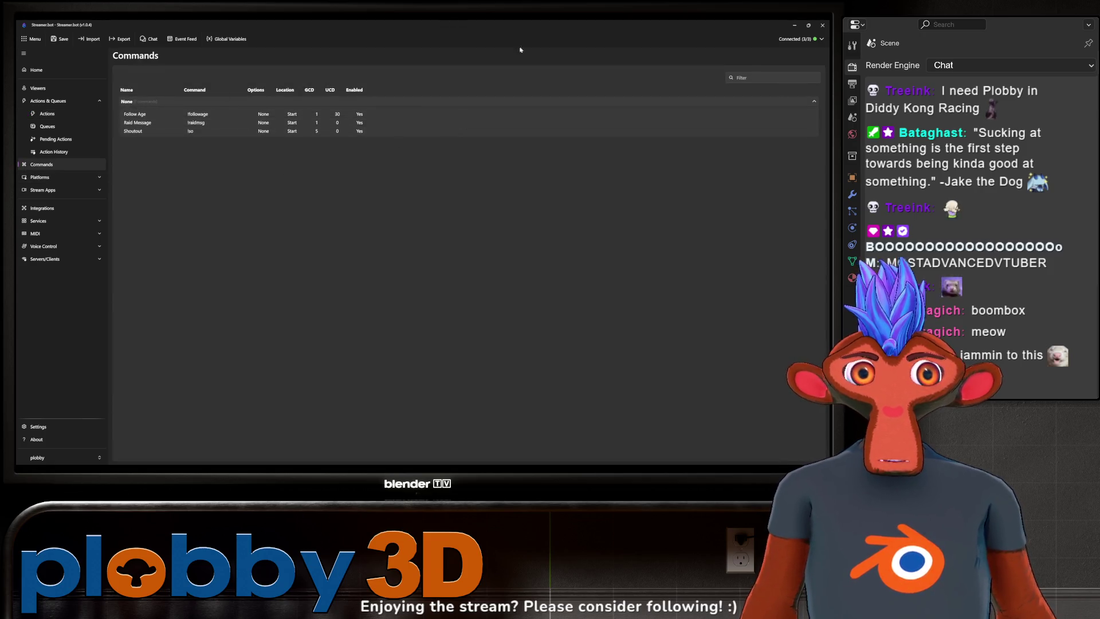
{"action": "right_click", "coordinate": [177, 158]}
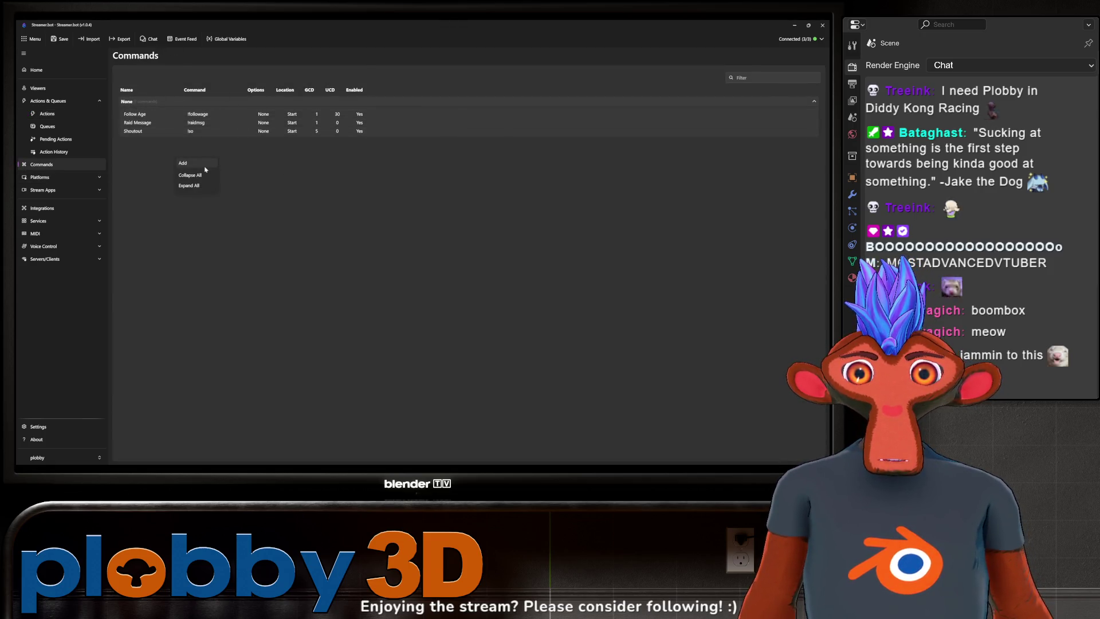
{"action": "left_click", "coordinate": [192, 166]}
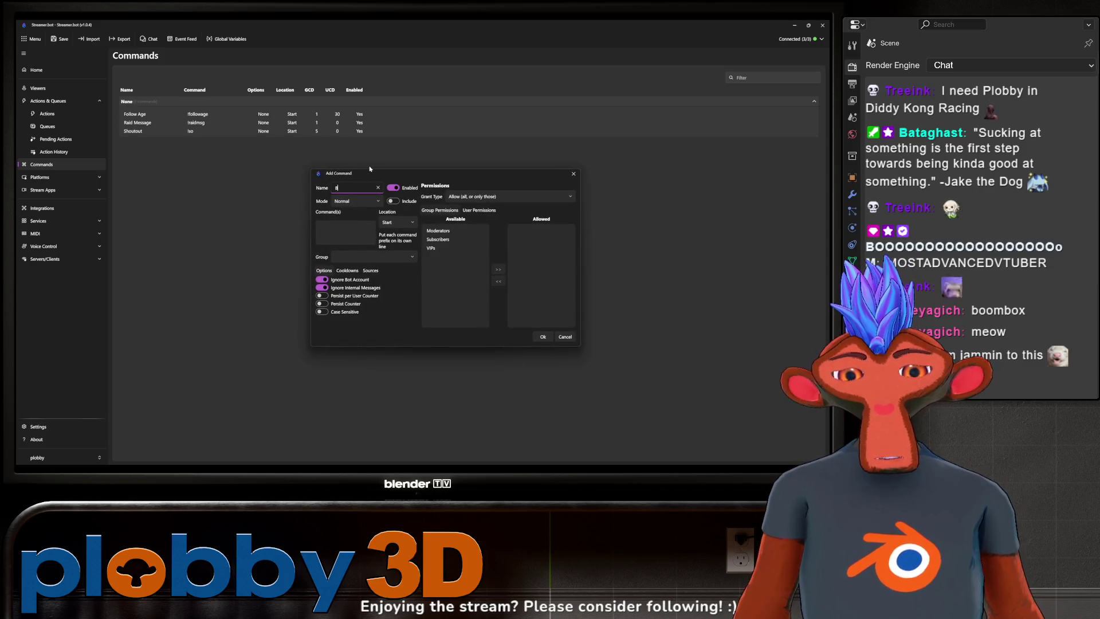
{"action": "type", "text": "ewm"}
{"action": "left_click", "coordinate": [343, 232]}
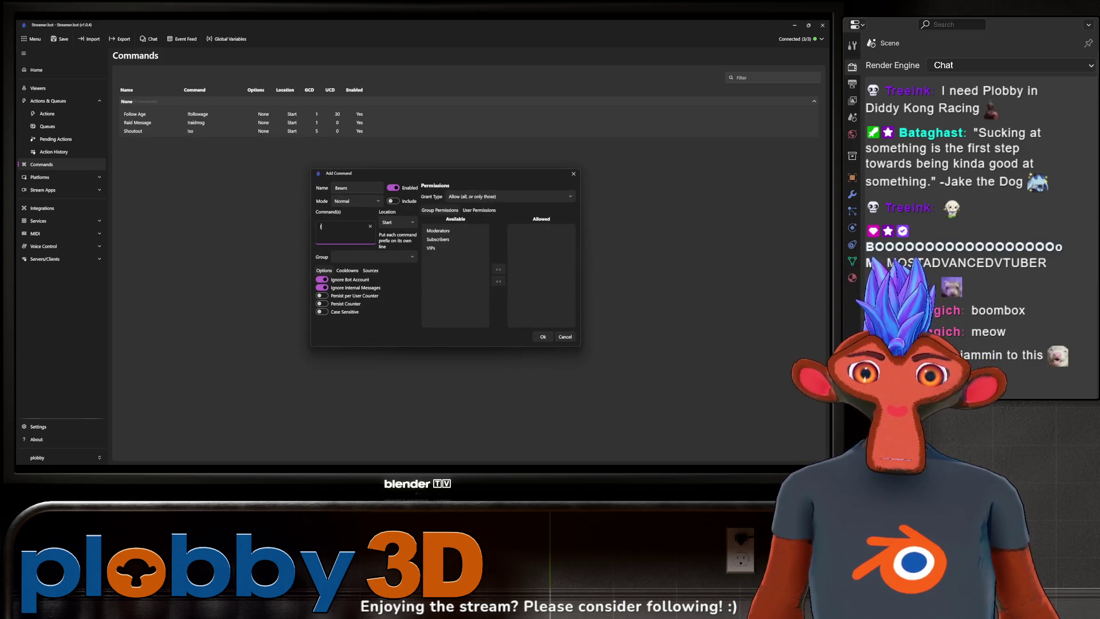
{"action": "type", "text": "bewm"}
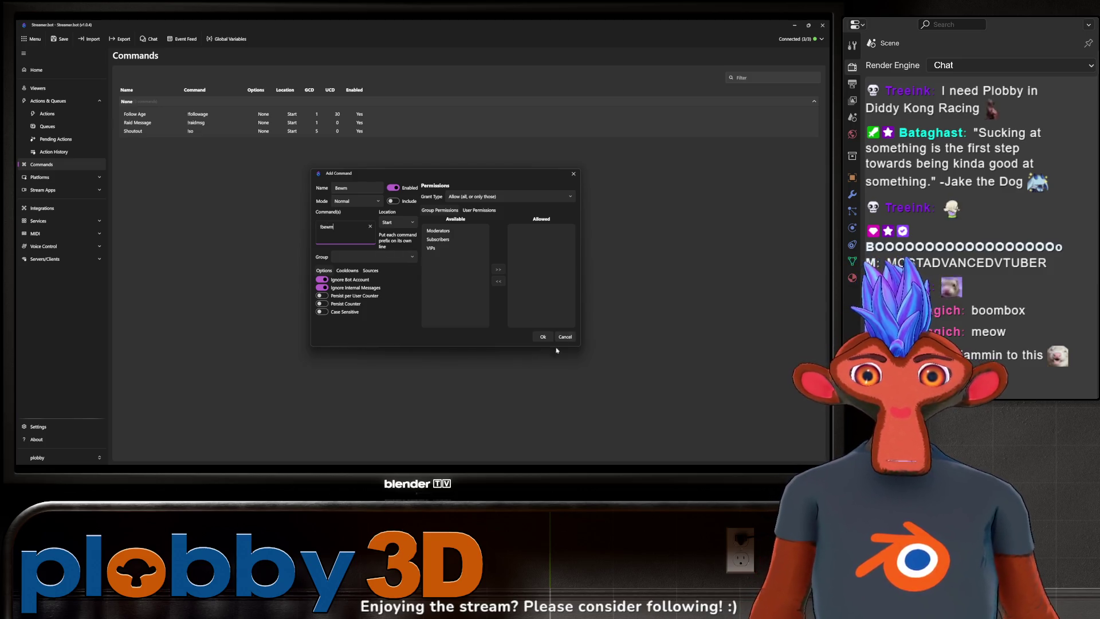
{"action": "left_click", "coordinate": [451, 231]}
{"action": "left_click", "coordinate": [496, 269]}
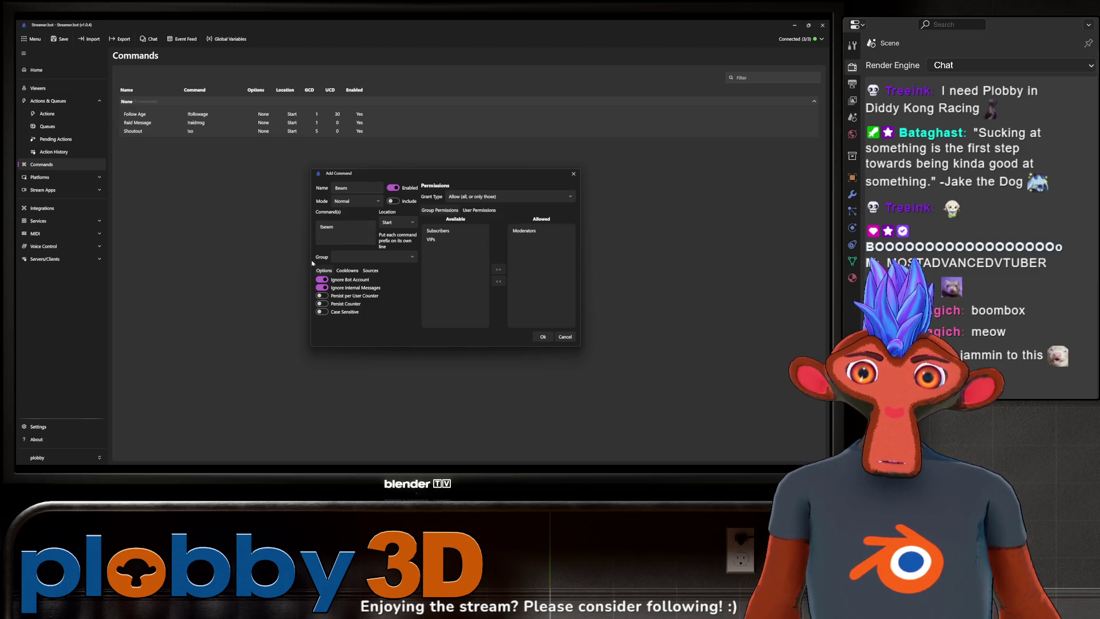
{"action": "left_click", "coordinate": [543, 337]}
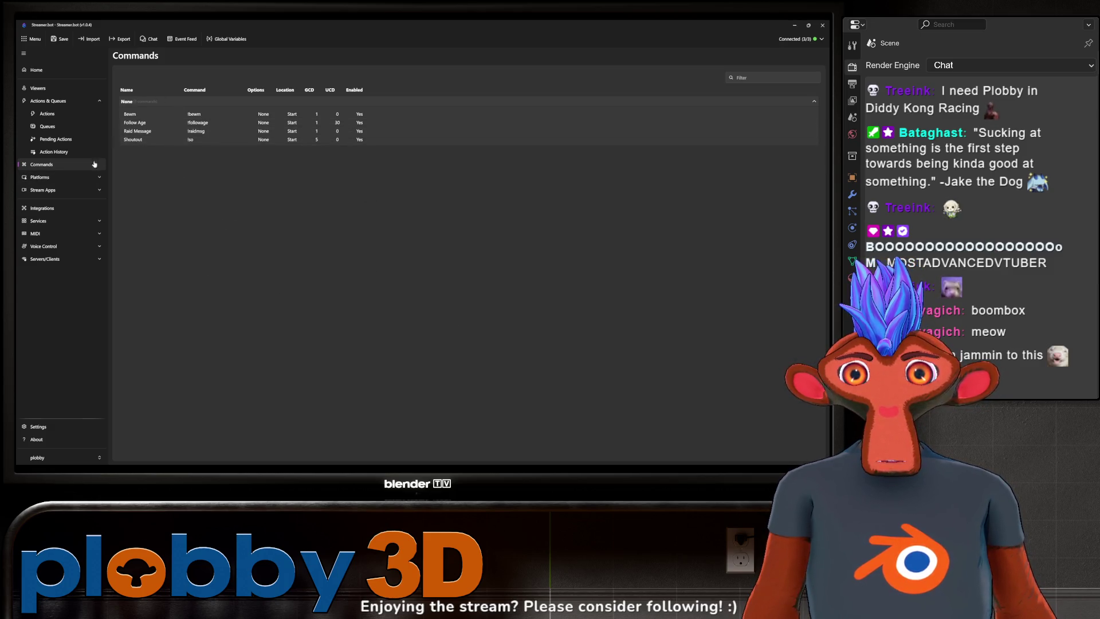
{"action": "left_click", "coordinate": [49, 115]}
- Create a new action named Bewm in the commands group
{"action": "left_click", "coordinate": [412, 201]}
{"action": "right_click", "coordinate": [412, 204]}
{"action": "left_click", "coordinate": [427, 209]}
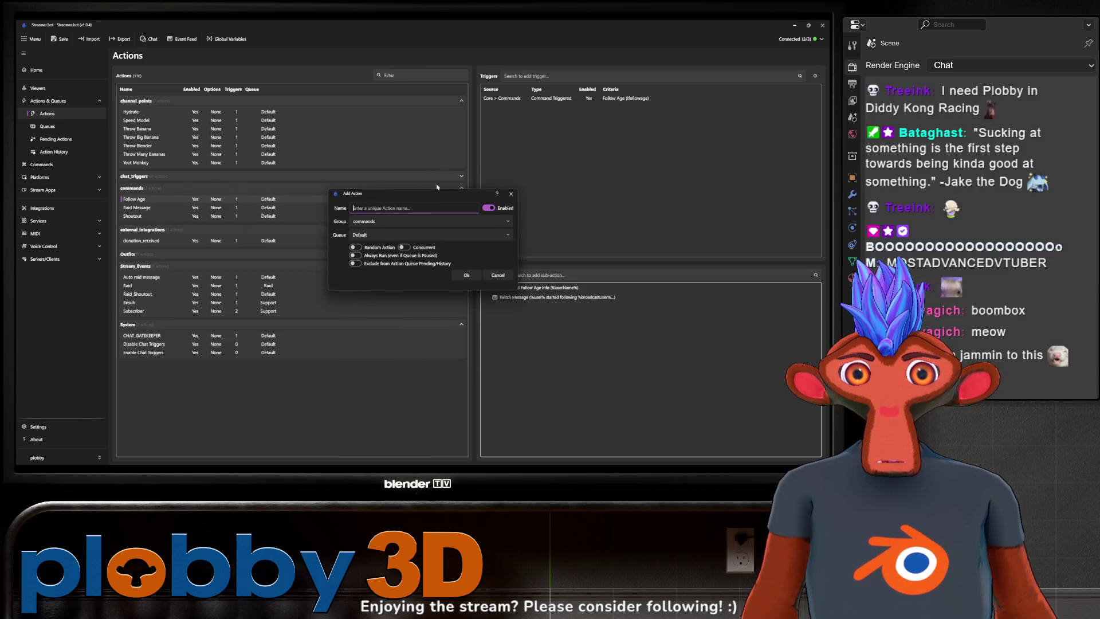
{"action": "type", "text": "Bewn"}
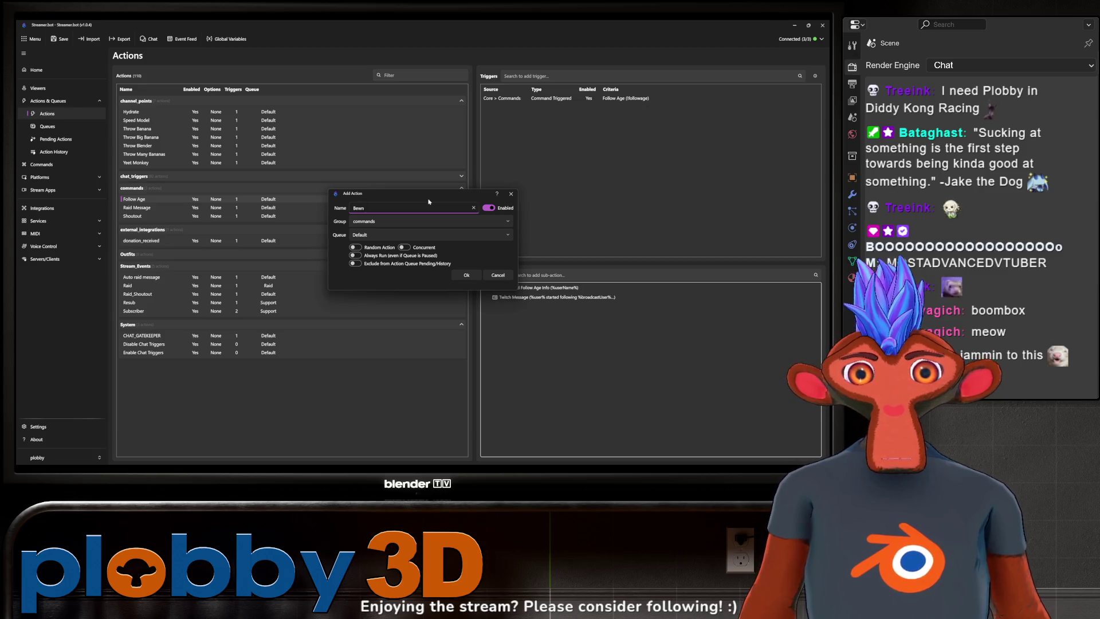
{"action": "left_click", "coordinate": [468, 275]}
- Add a Core > Commands > Command Triggered trigger for the Bewm command
{"action": "right_click", "coordinate": [561, 161]}
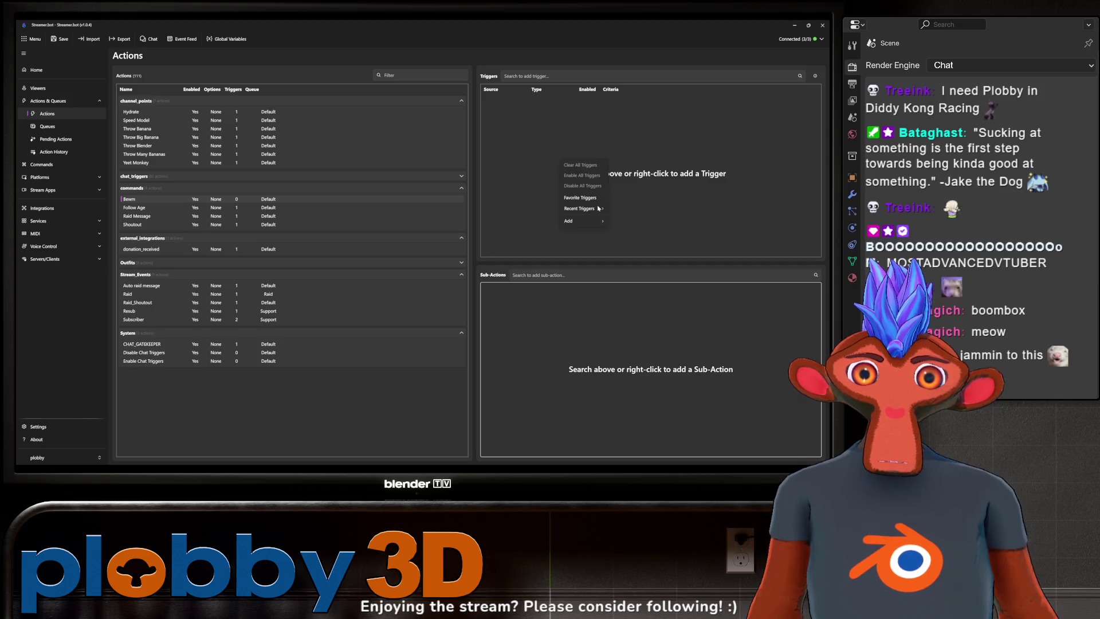
{"action": "mouse_move", "coordinate": [590, 220]}
{"action": "mouse_move", "coordinate": [627, 325]}
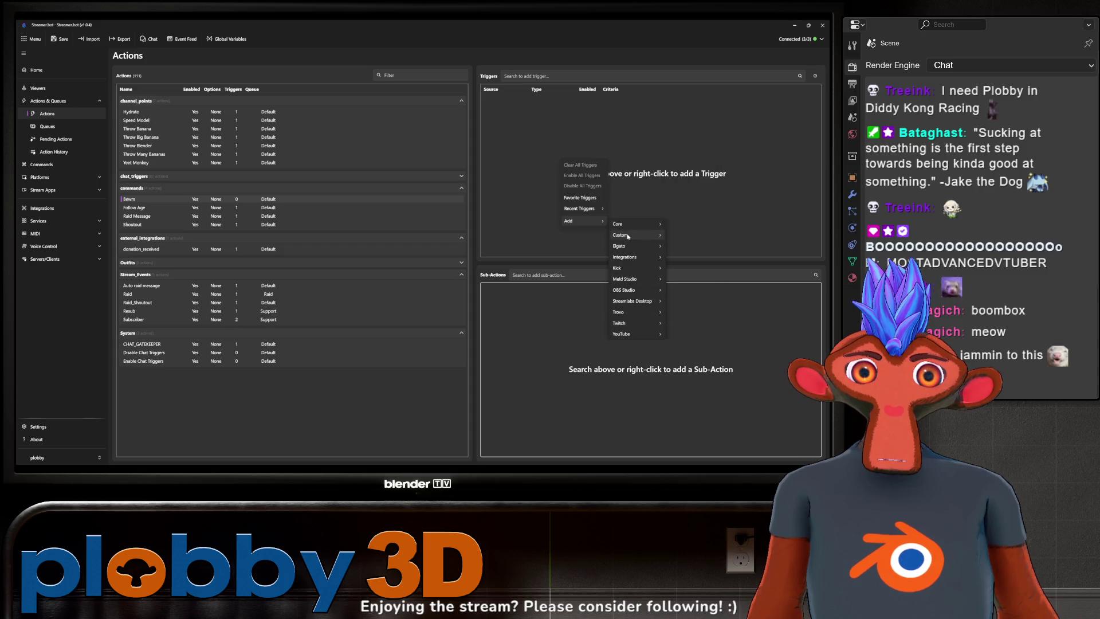
{"action": "mouse_move", "coordinate": [636, 224]}
{"action": "mouse_move", "coordinate": [698, 258]}
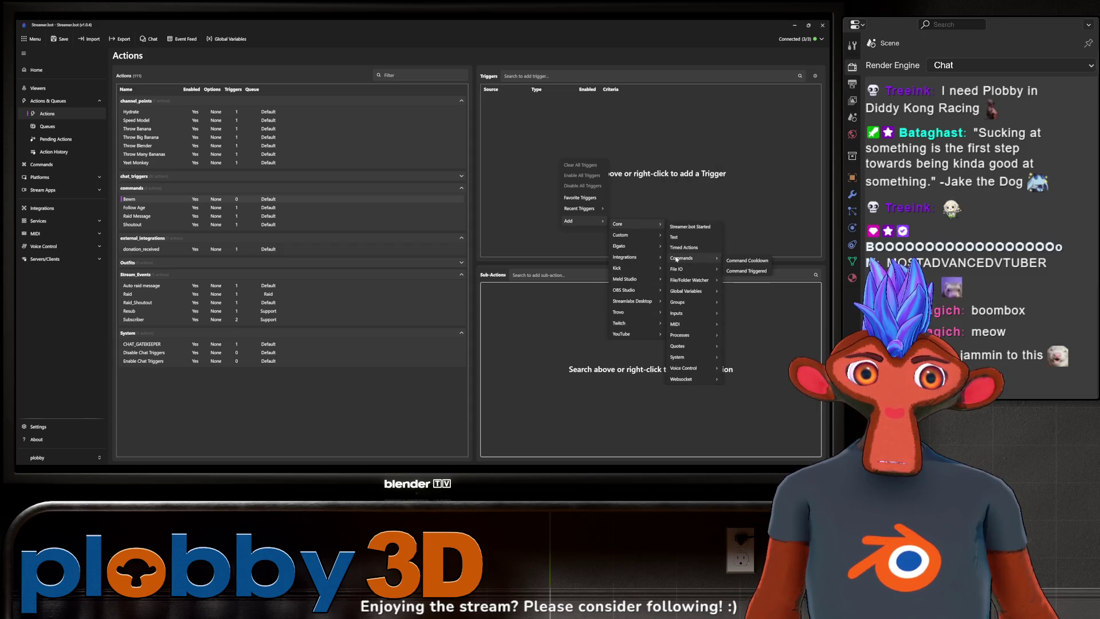
{"action": "left_click", "coordinate": [744, 270]}
{"action": "left_click", "coordinate": [411, 234]}
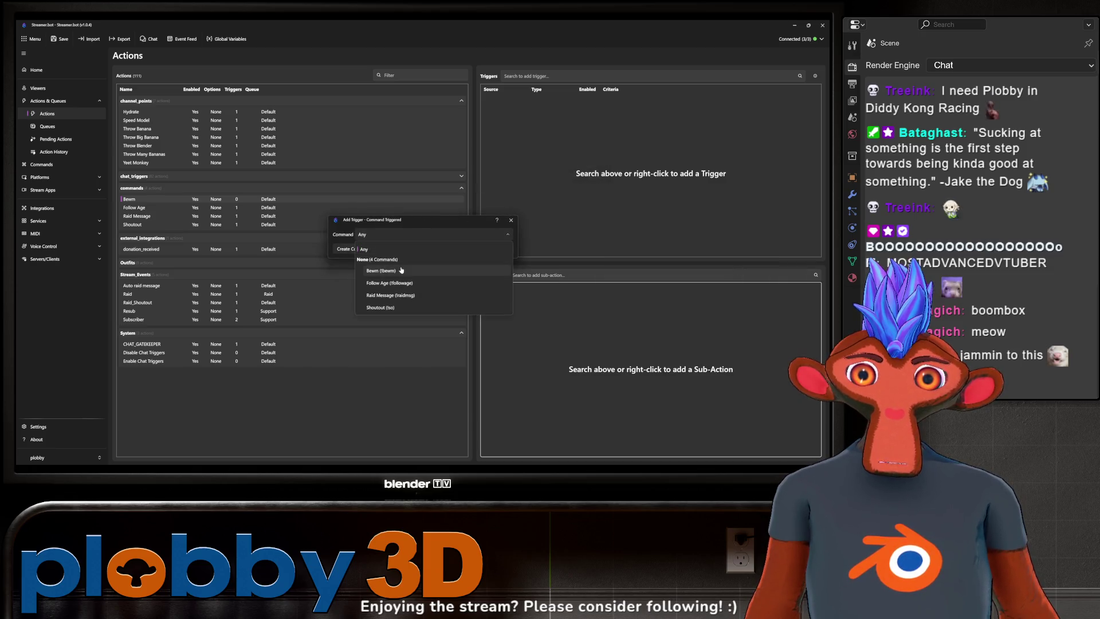
{"action": "left_click", "coordinate": [423, 256]}
{"action": "left_click", "coordinate": [465, 249]}
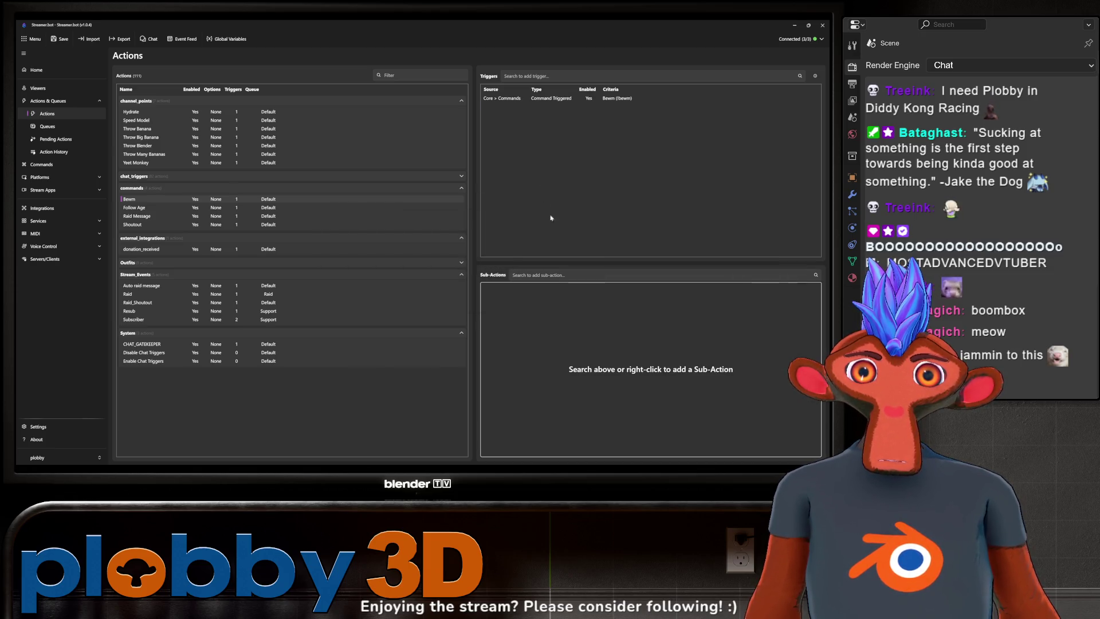
- Add a Twitch Send Shoutout sub-action with the pasted channel login
{"action": "right_click", "coordinate": [593, 340]}
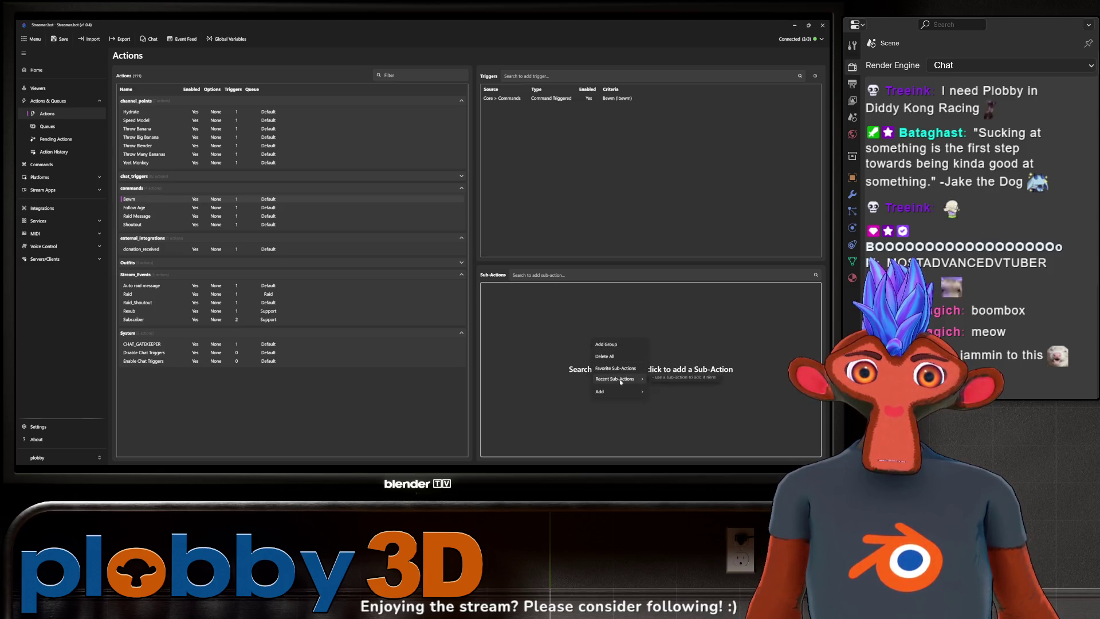
{"action": "mouse_move", "coordinate": [612, 395]}
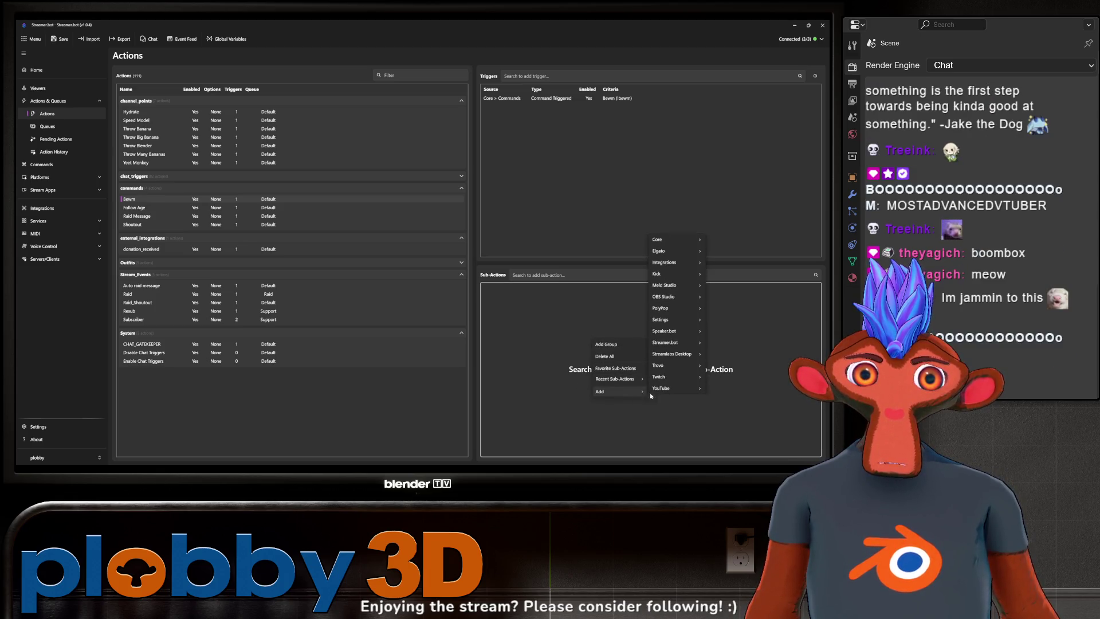
{"action": "mouse_move", "coordinate": [699, 381]}
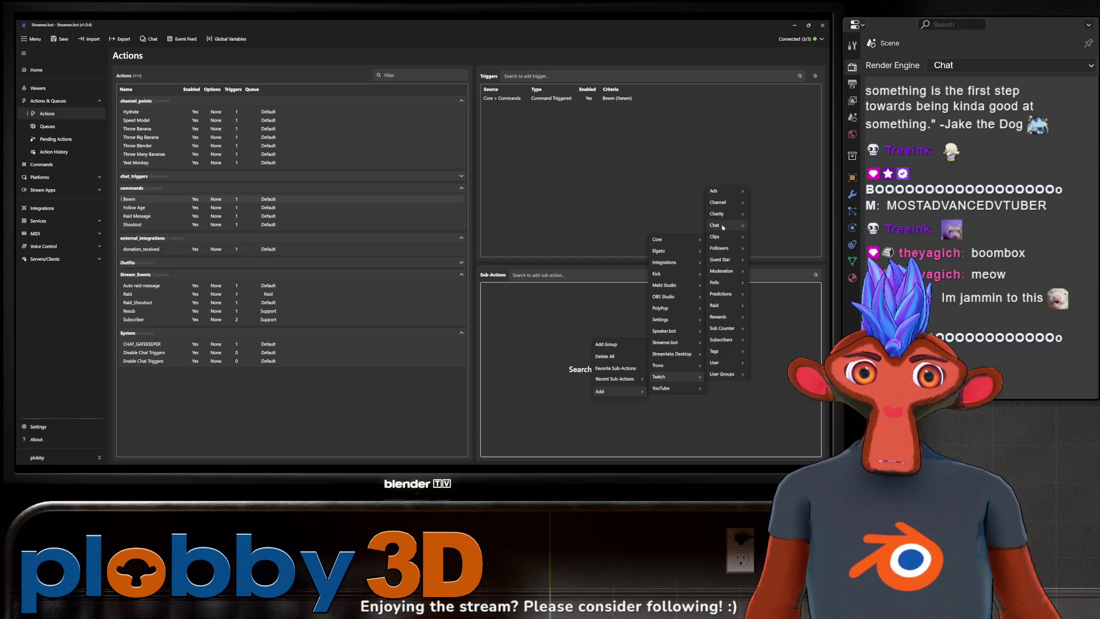
{"action": "mouse_move", "coordinate": [723, 228]}
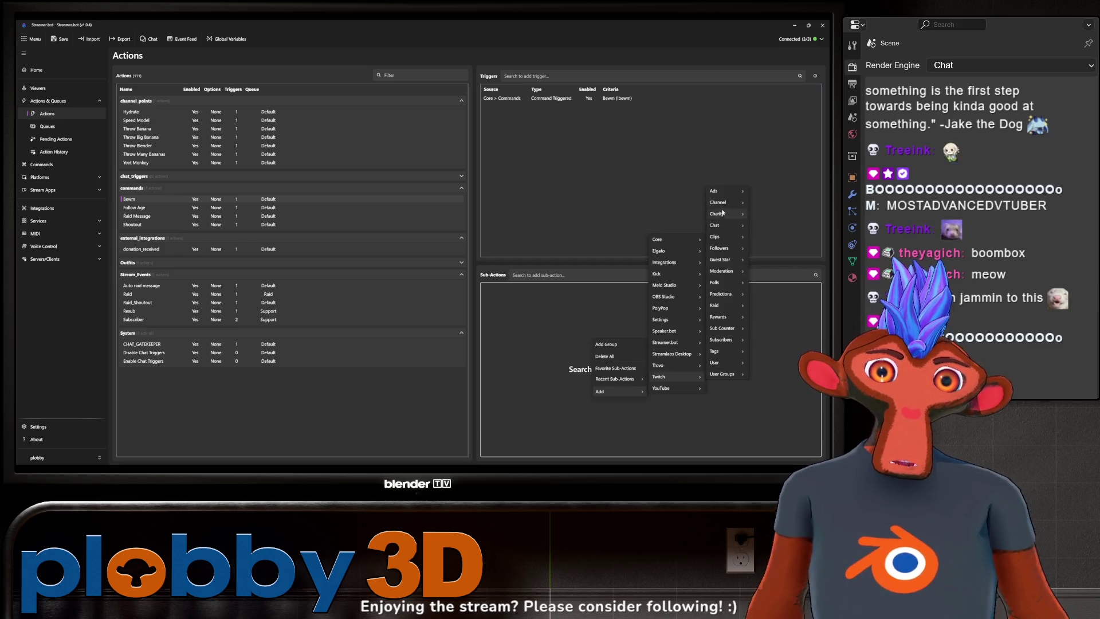
{"action": "mouse_move", "coordinate": [723, 203]}
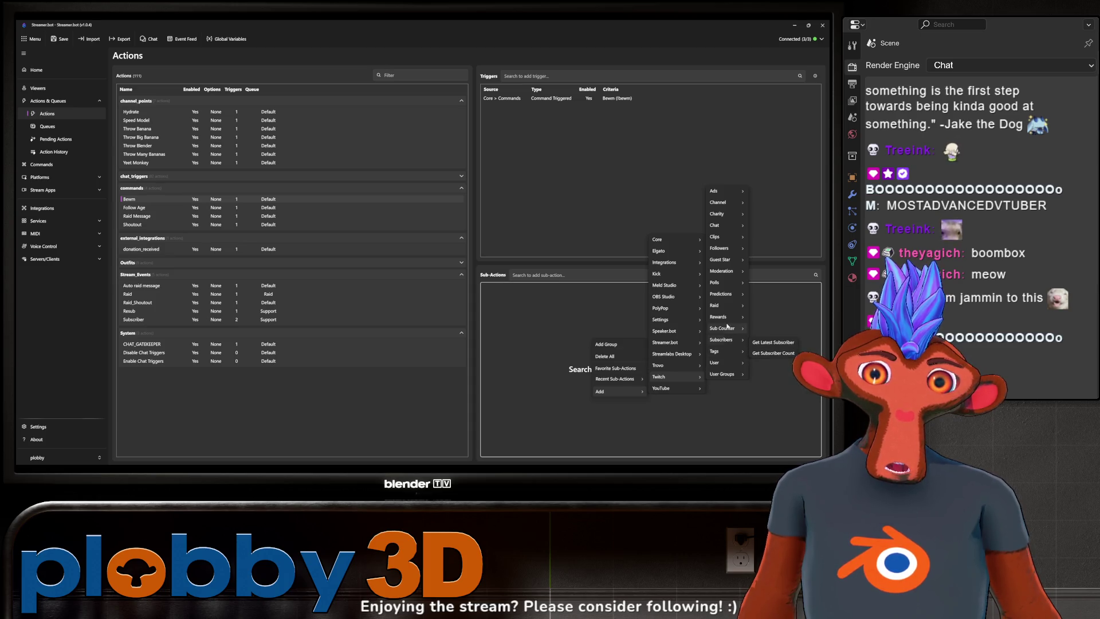
{"action": "mouse_move", "coordinate": [727, 322]}
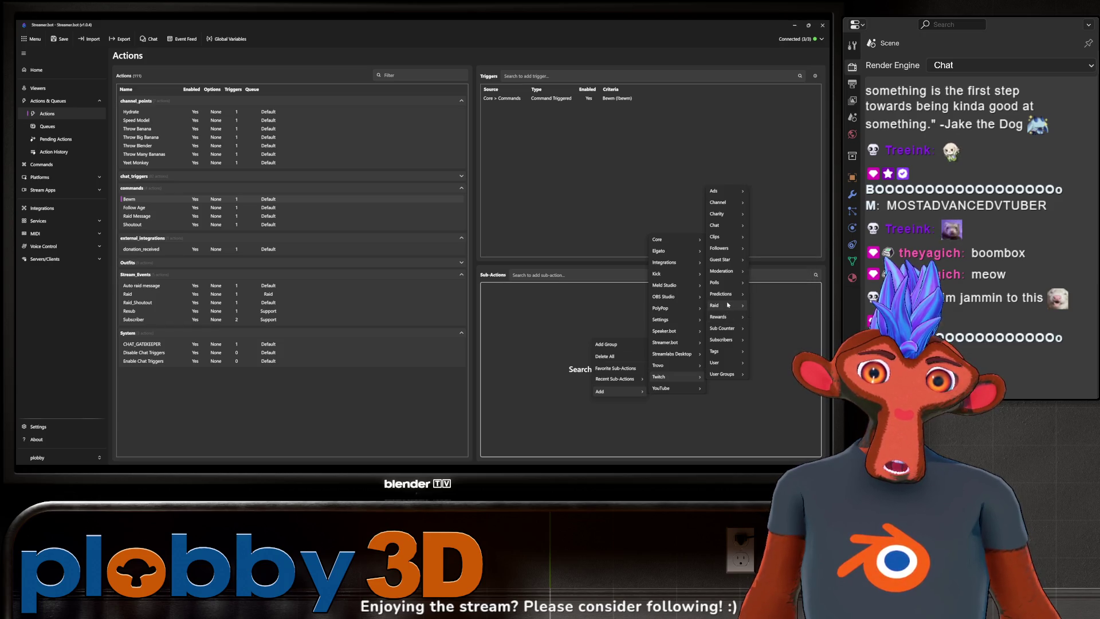
{"action": "mouse_move", "coordinate": [725, 274]}
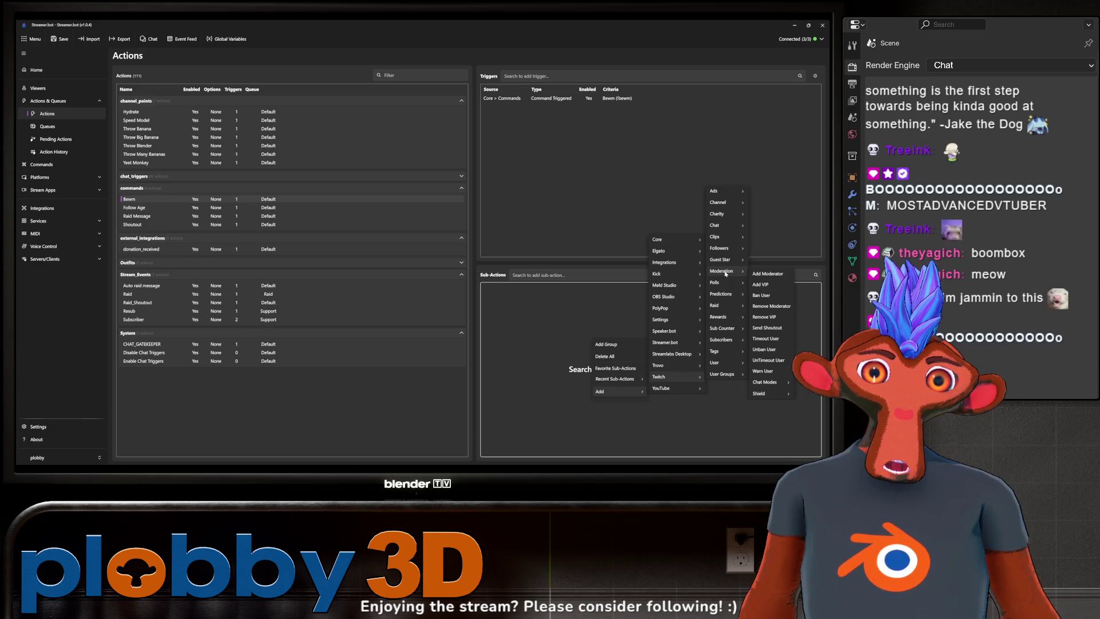
{"action": "left_click", "coordinate": [766, 327]}
{"action": "key", "text": "ctrl+v"}
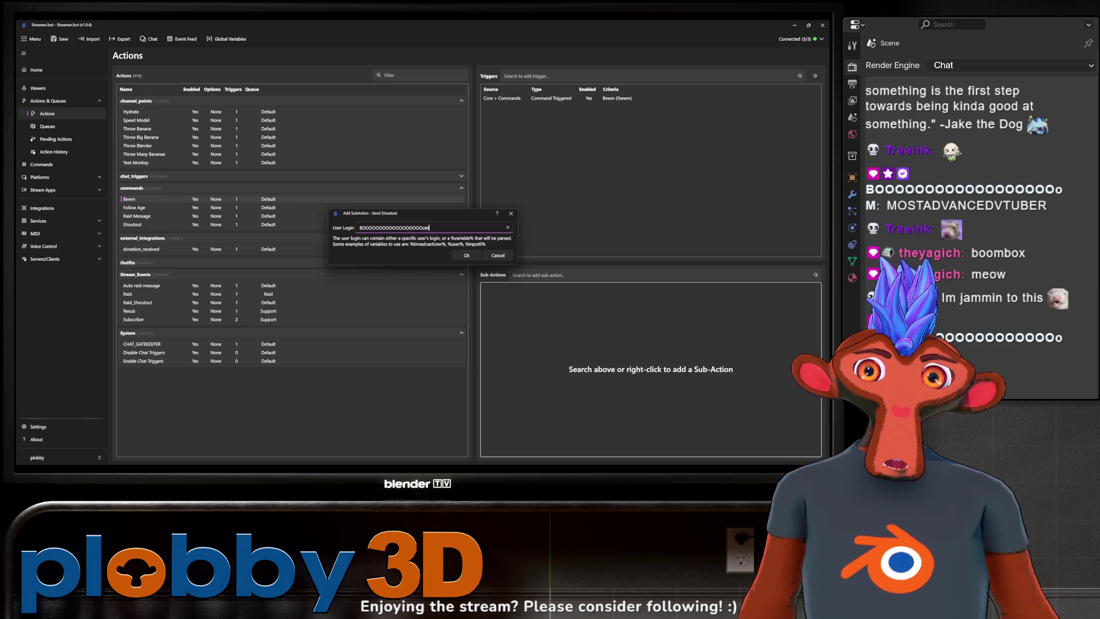
{"action": "left_click", "coordinate": [467, 256]}
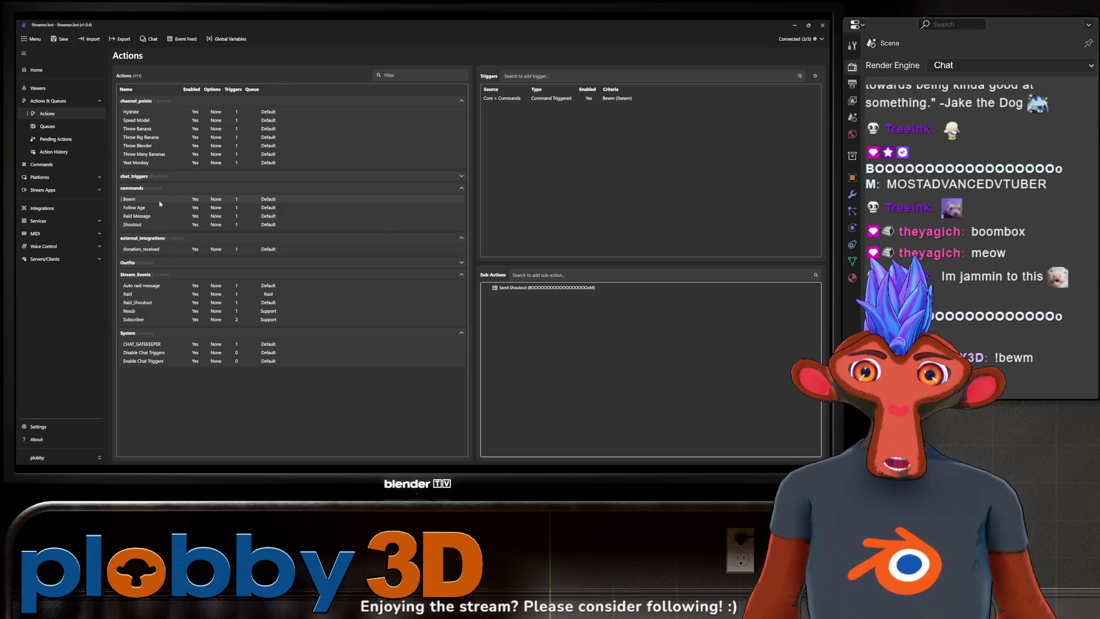
- Inspect the Shoutout action's purple announcement message, cancel without changes, and return to Bewm
{"action": "left_click", "coordinate": [152, 225]}
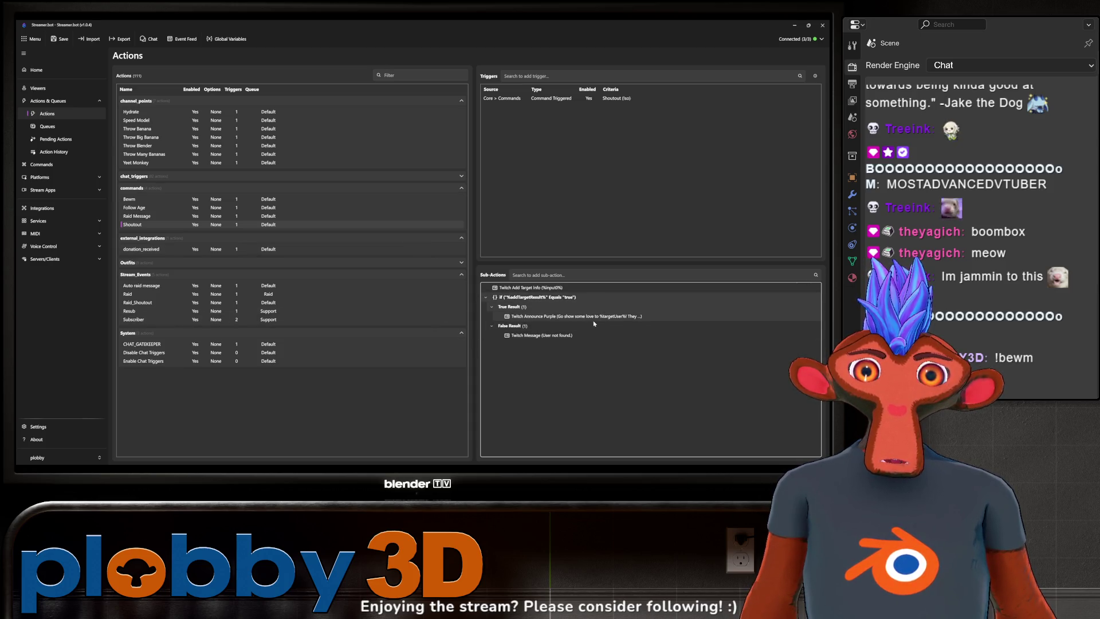
{"action": "right_click", "coordinate": [546, 319]}
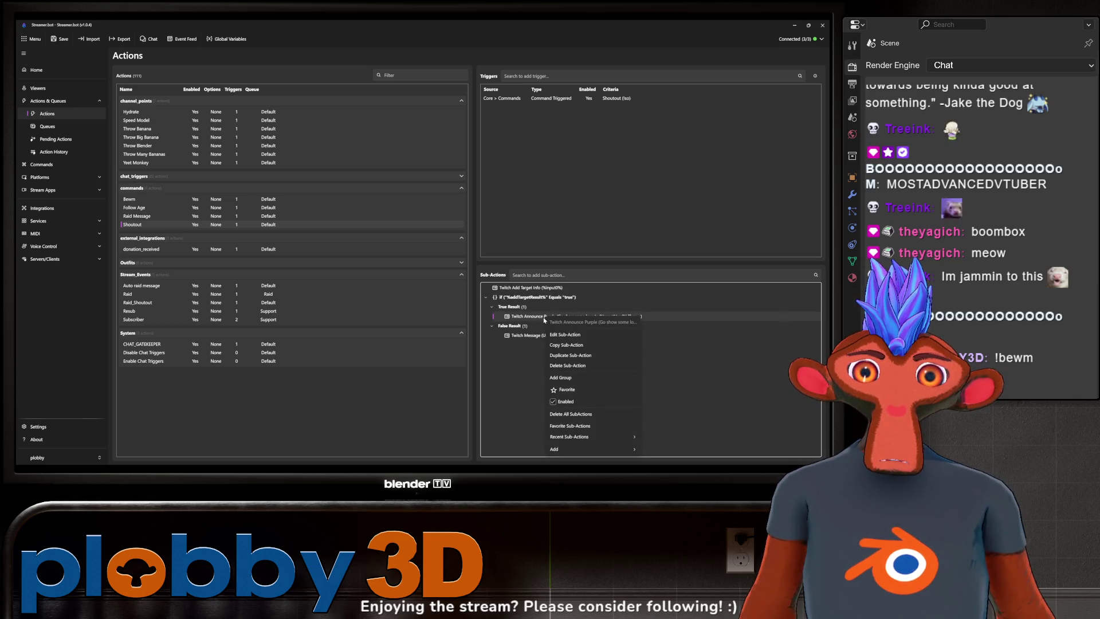
{"action": "left_click", "coordinate": [523, 316]}
{"action": "double_click", "coordinate": [539, 319]}
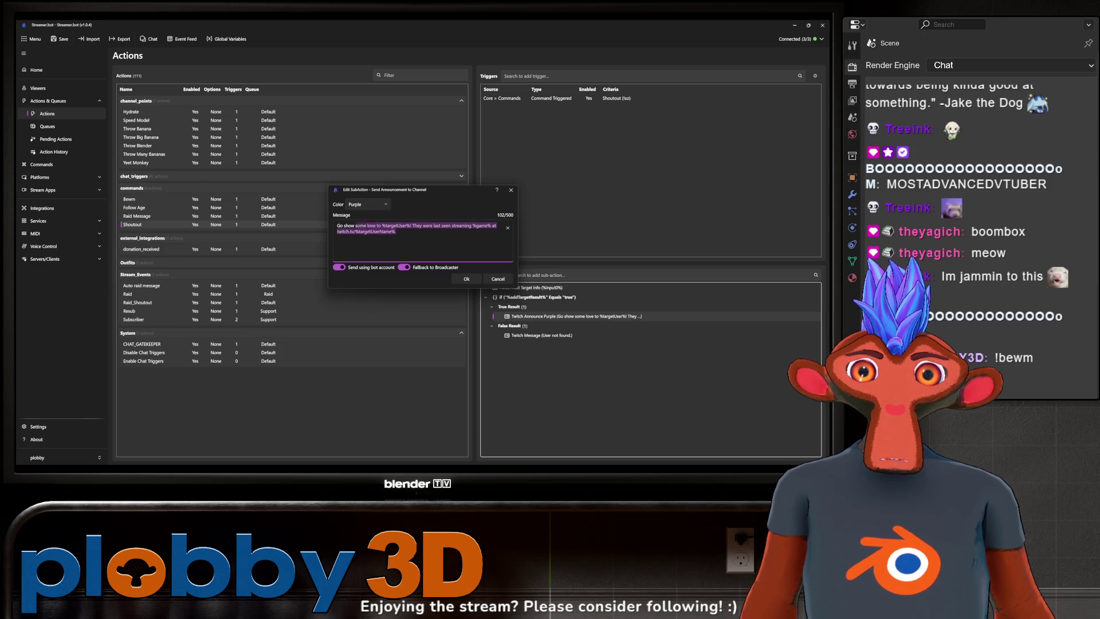
{"action": "key", "text": "shift+Left"}
{"action": "key", "text": "shift+Left"}
{"action": "key", "text": "shift+Left"}
{"action": "key", "text": "shift+Left"}
{"action": "key", "text": "shift+Left"}
{"action": "key", "text": "shift+Left"}
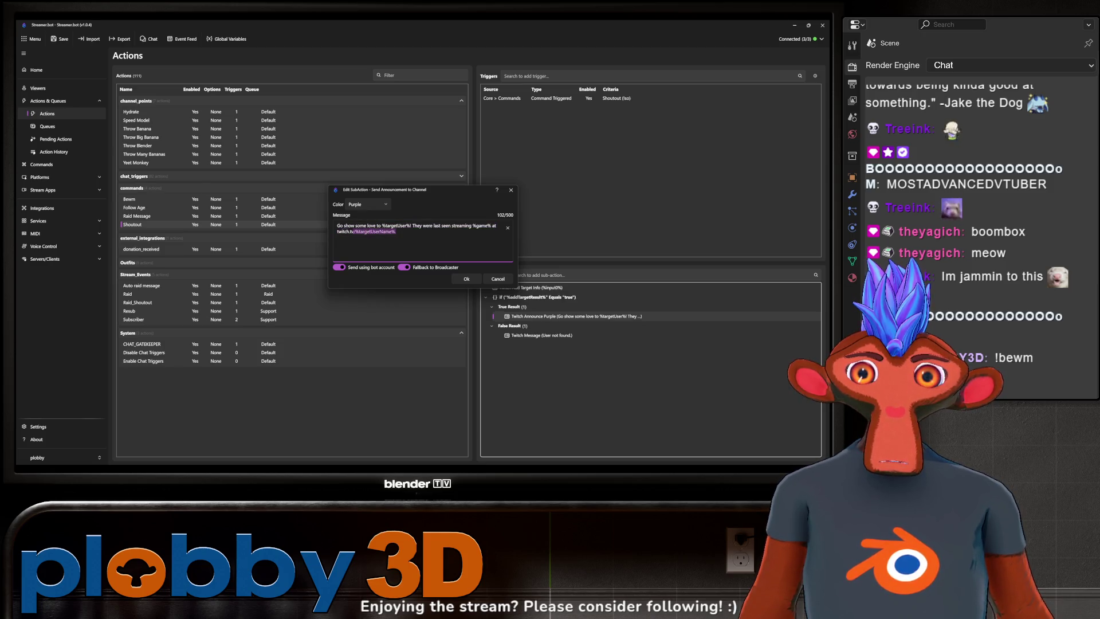
{"action": "left_click", "coordinate": [494, 277]}
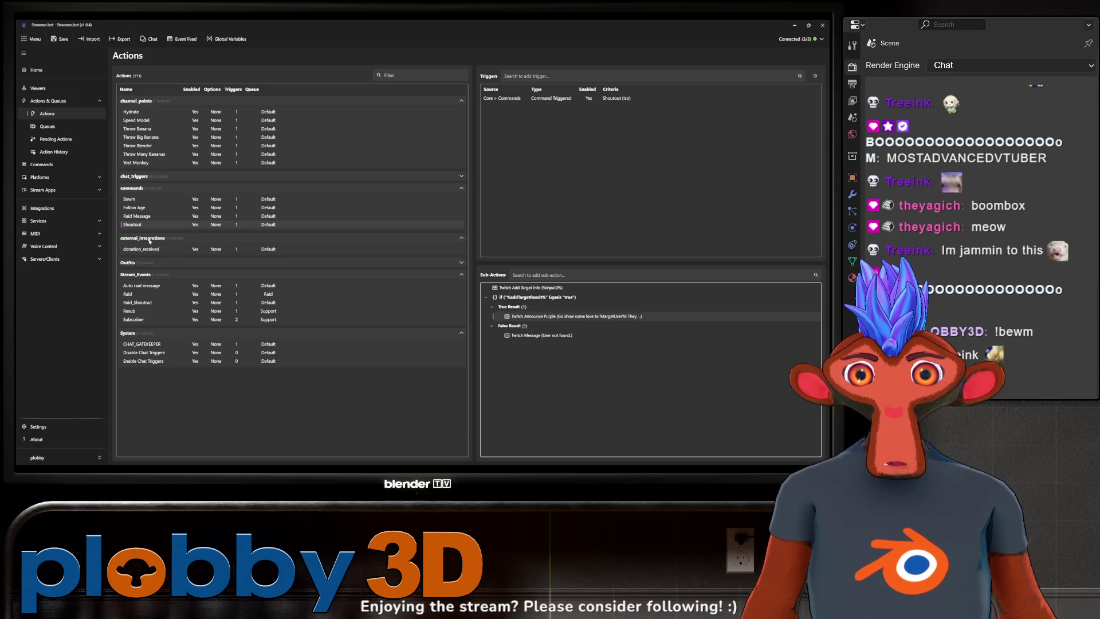
{"action": "left_click", "coordinate": [143, 199]}
- Add a Send Announcement to Channel sub-action with colour set to Purple
{"action": "right_click", "coordinate": [600, 314]}
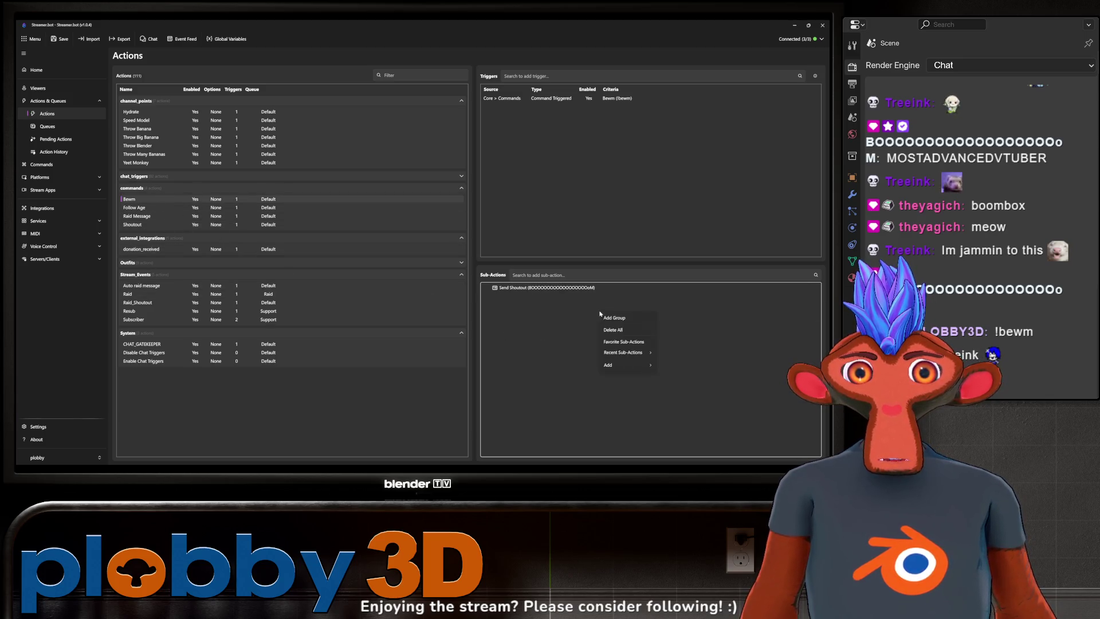
{"action": "mouse_move", "coordinate": [615, 368]}
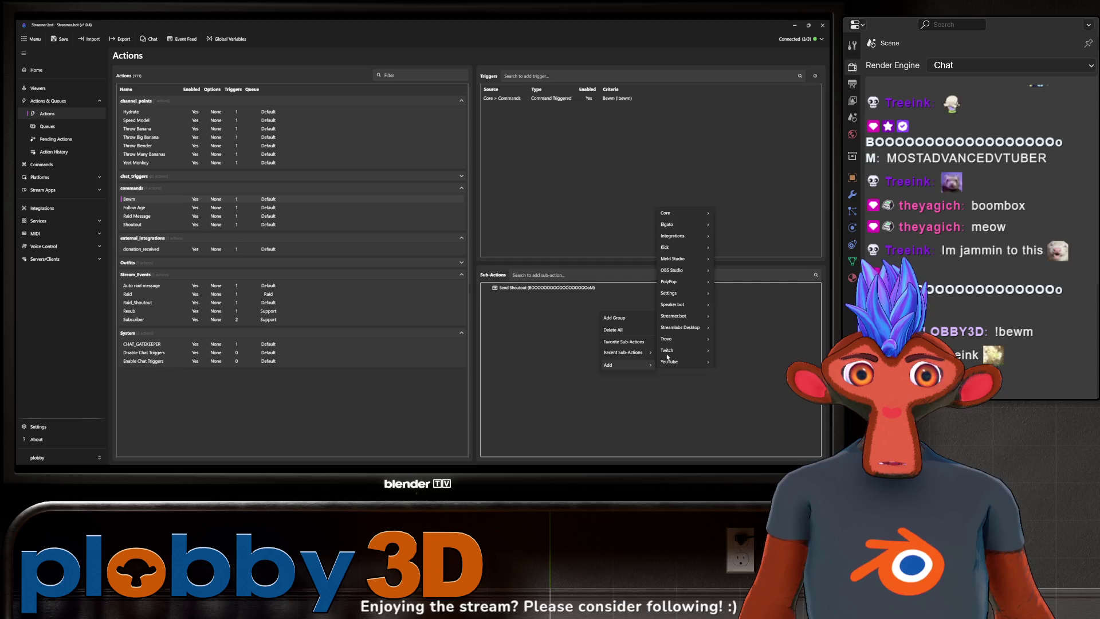
{"action": "mouse_move", "coordinate": [668, 350]}
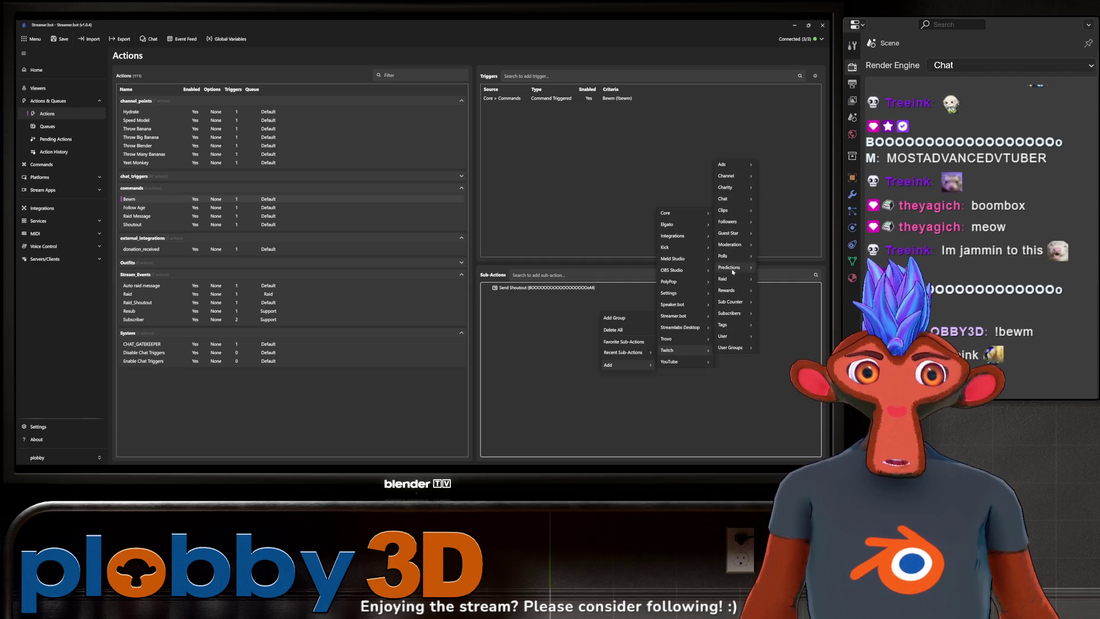
{"action": "mouse_move", "coordinate": [737, 176]}
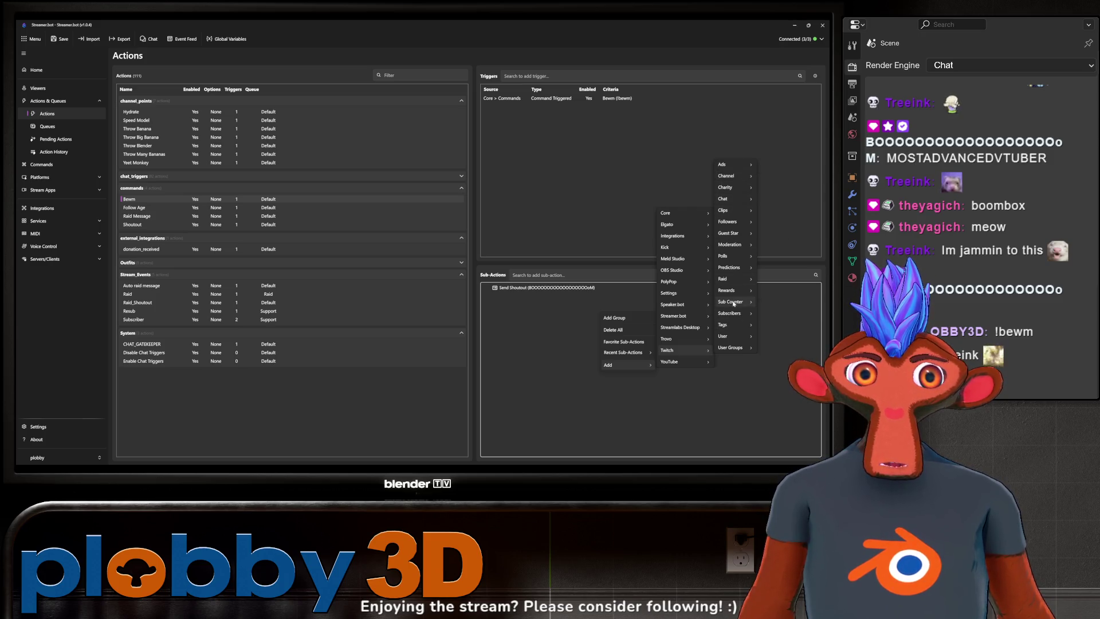
{"action": "mouse_move", "coordinate": [732, 279]}
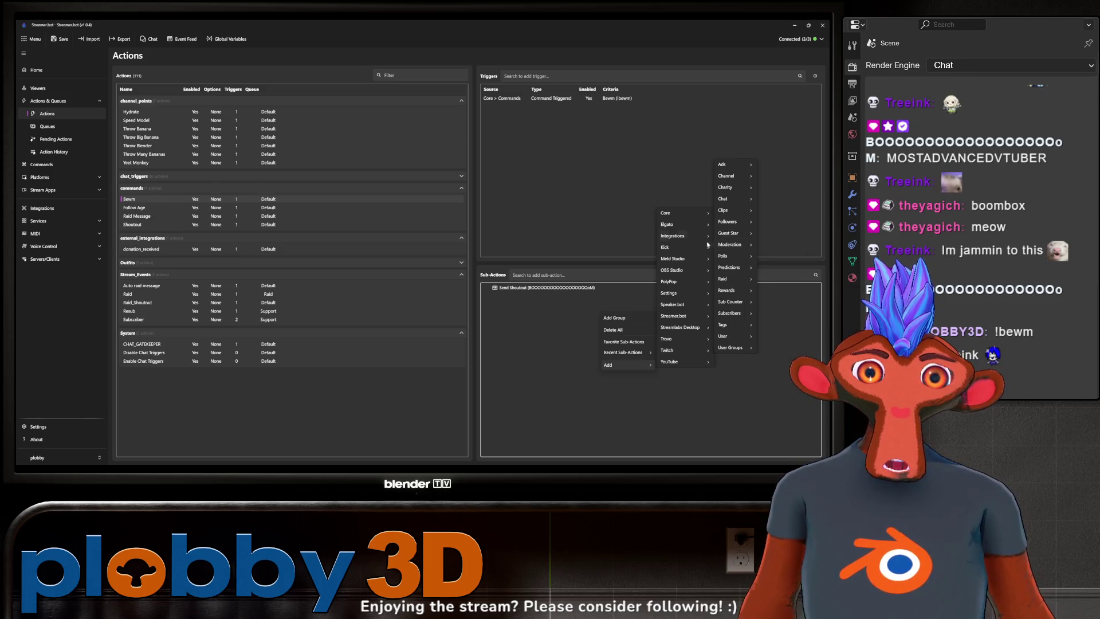
{"action": "mouse_move", "coordinate": [731, 204]}
{"action": "left_click", "coordinate": [681, 223]}
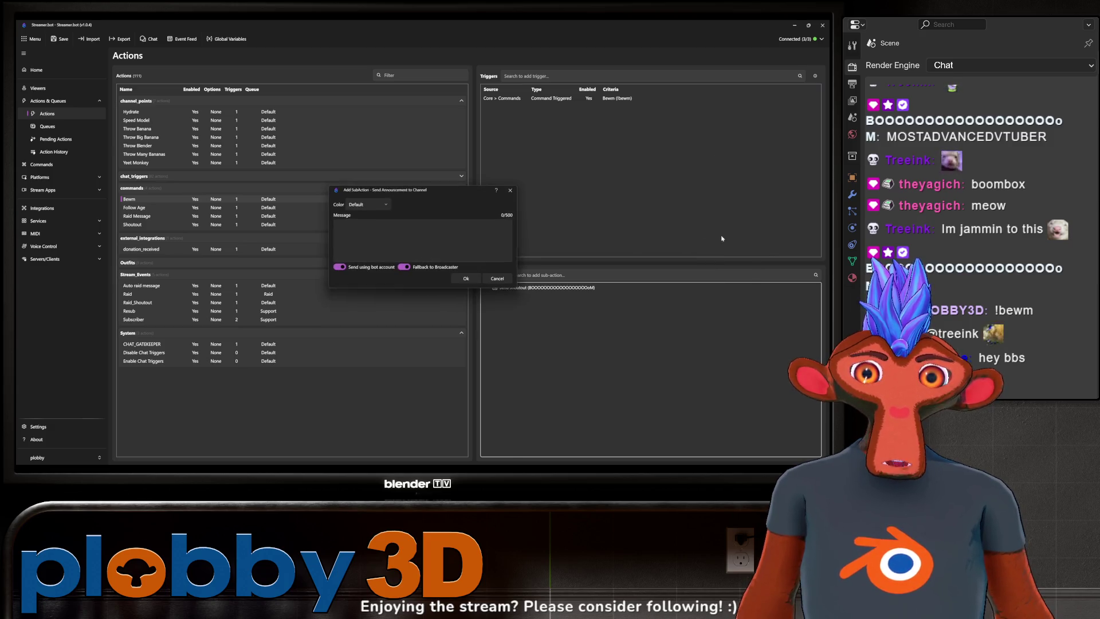
{"action": "left_click", "coordinate": [367, 205]}
{"action": "left_click", "coordinate": [367, 267]}
- Enter the 'I STOLE ALL MY IDEAS FOR MY STREAM FROM… GO FOLLOW AT' message and confirm
{"action": "type", "text": "I STO"}
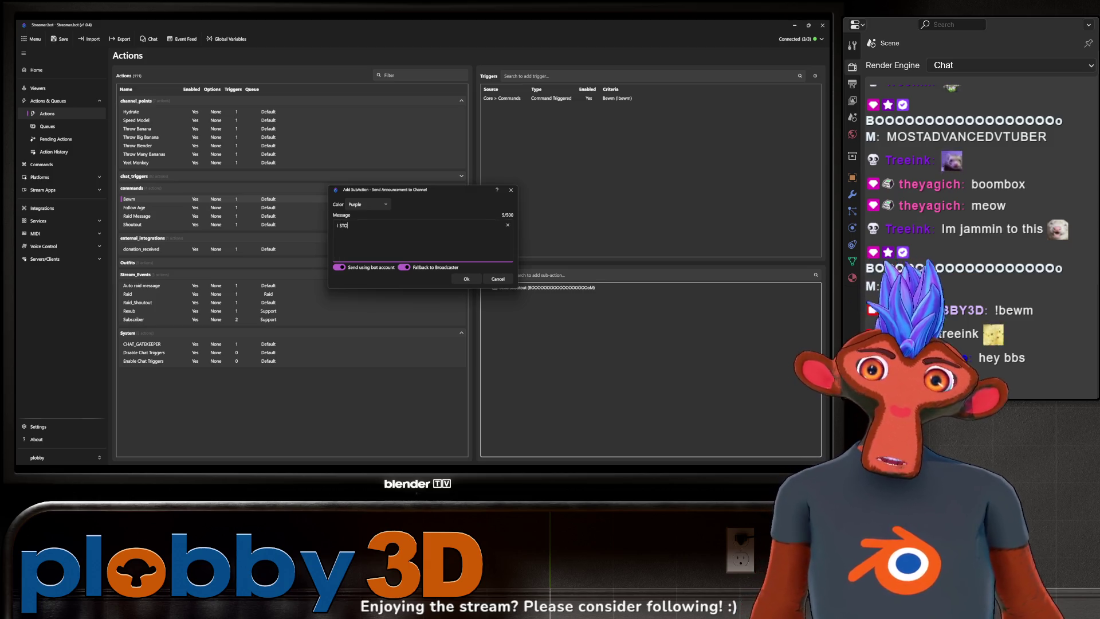
{"action": "type", "text": "LE ALL MY IDEAS"}
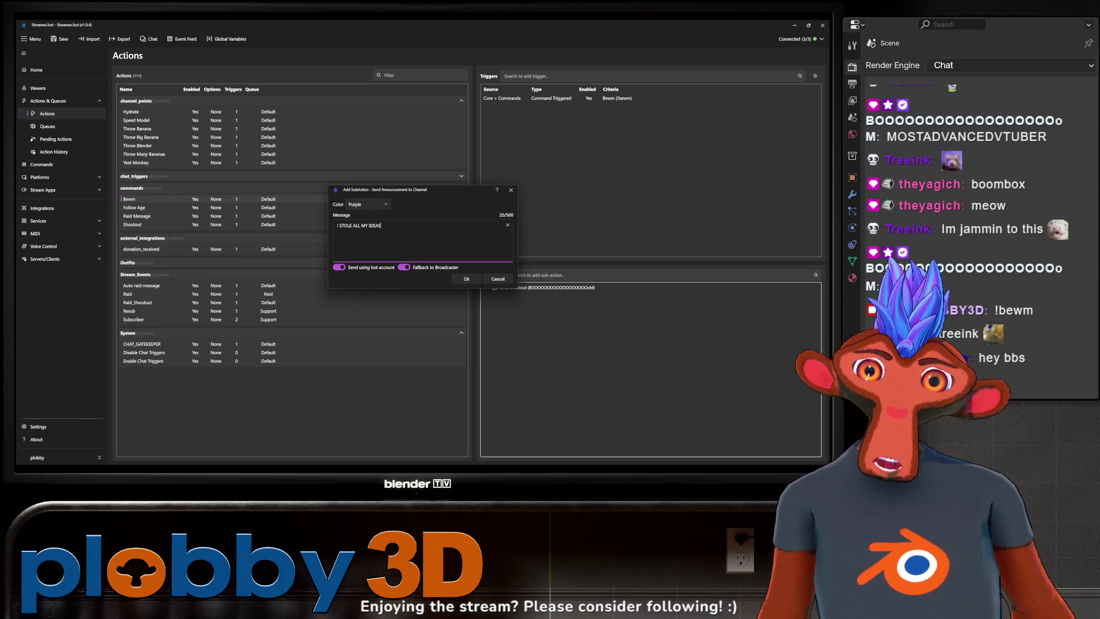
{"action": "type", "text": " FOR MY STREAM FROM BOOOOOOOOOOOOOOOOOOoM"}
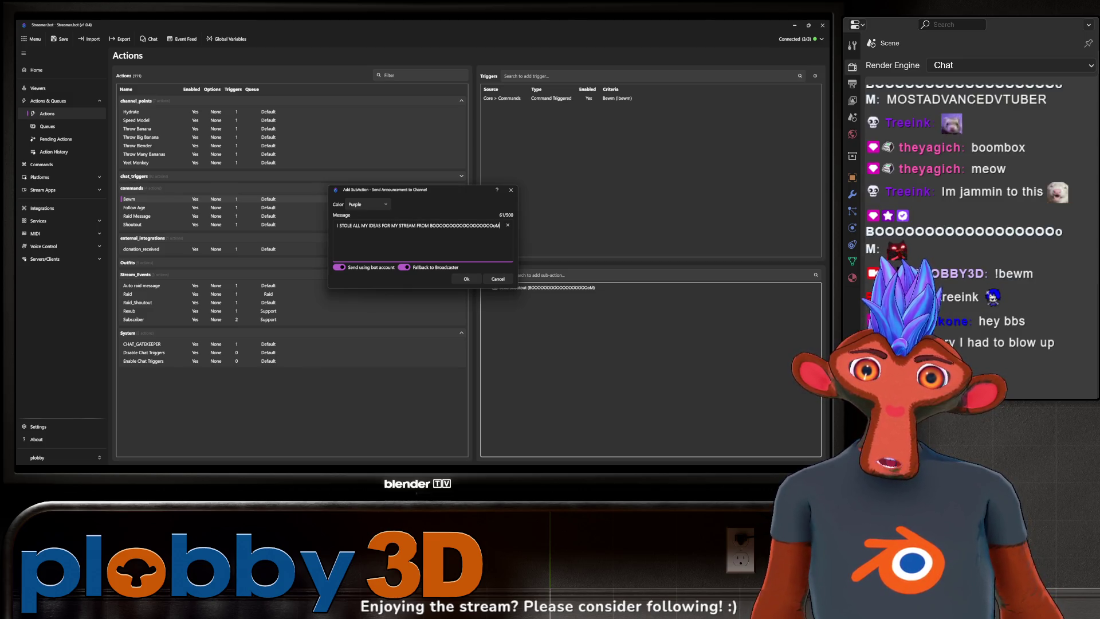
{"action": "type", "text": "."}
{"action": "type", "text": "GO FOLLOW AT"}
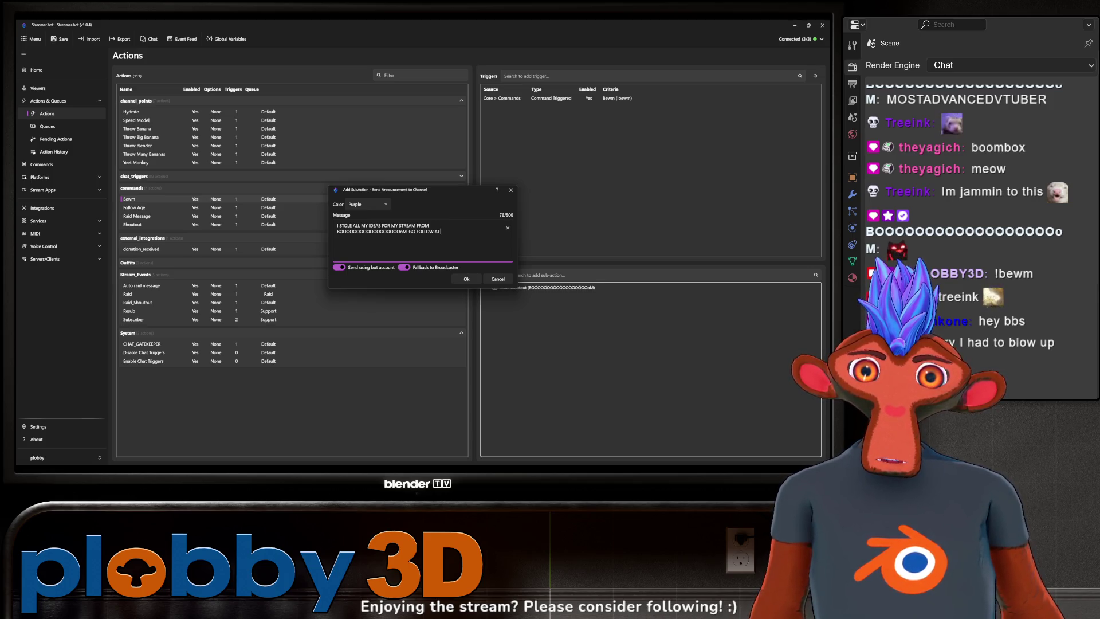
{"action": "type", "text": "w"}
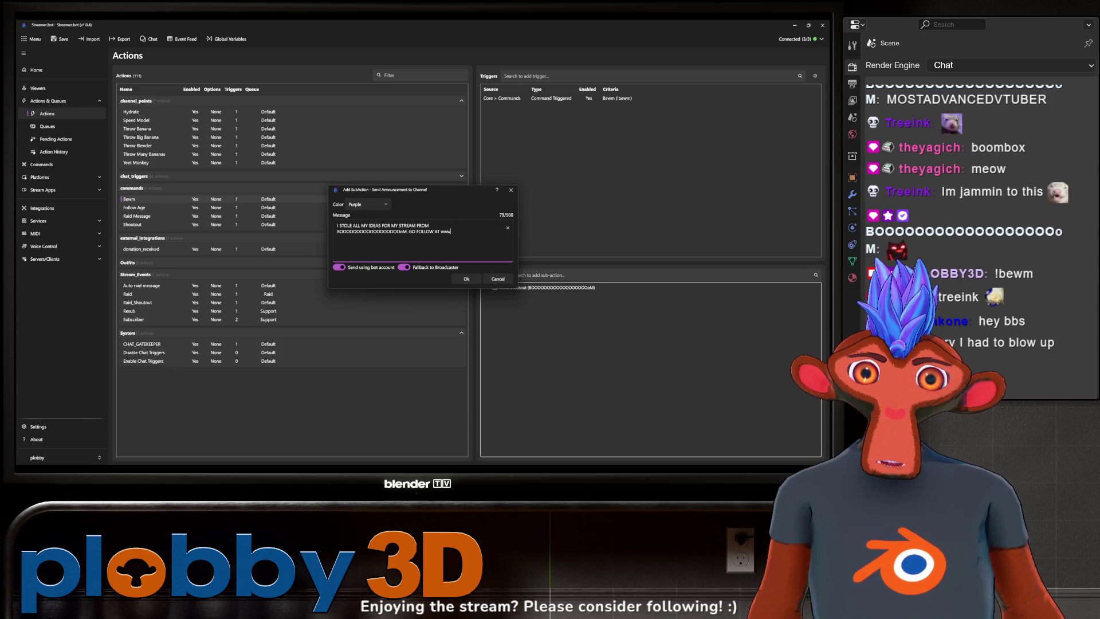
{"action": "type", "text": ".twch.tv/"}
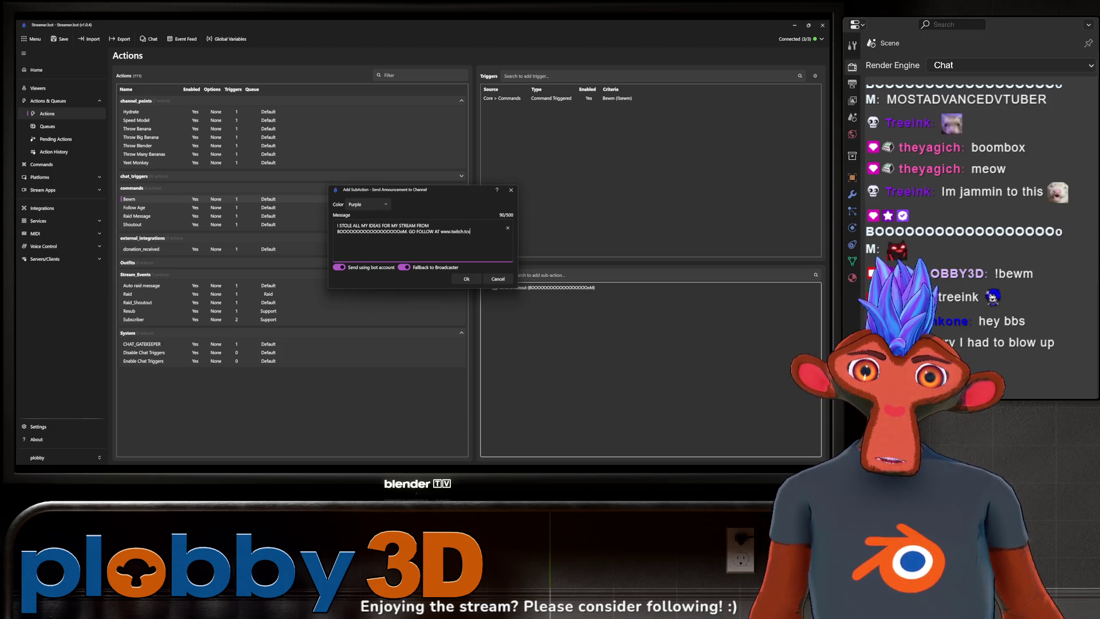
{"action": "type", "text": "/BOOOOOOOOOOOOOOOOOOoM"}
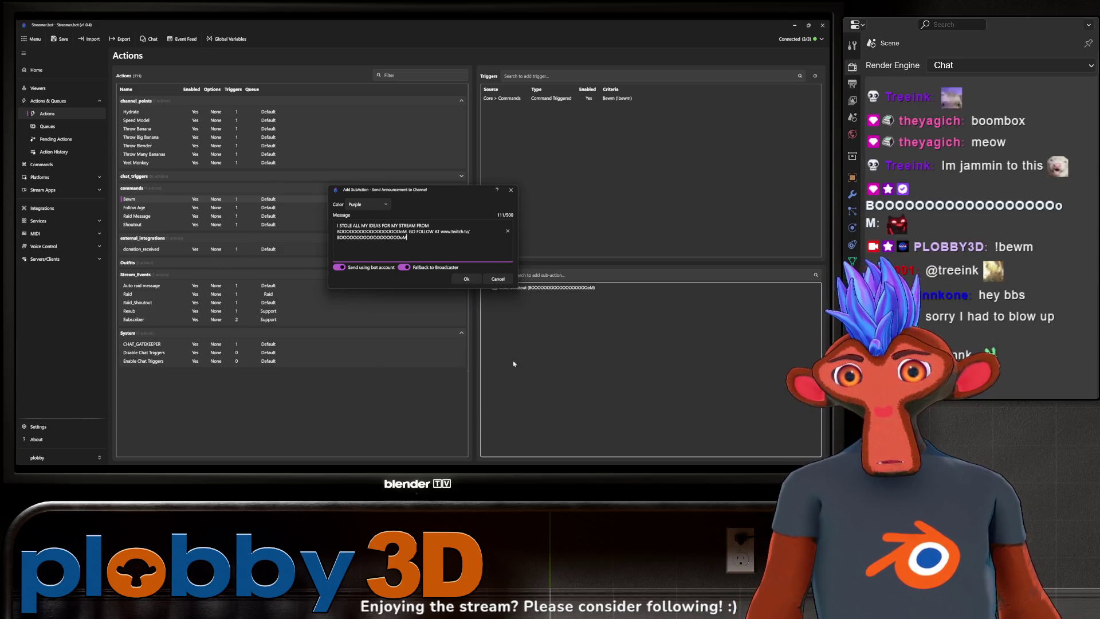
{"action": "left_click", "coordinate": [465, 279]}
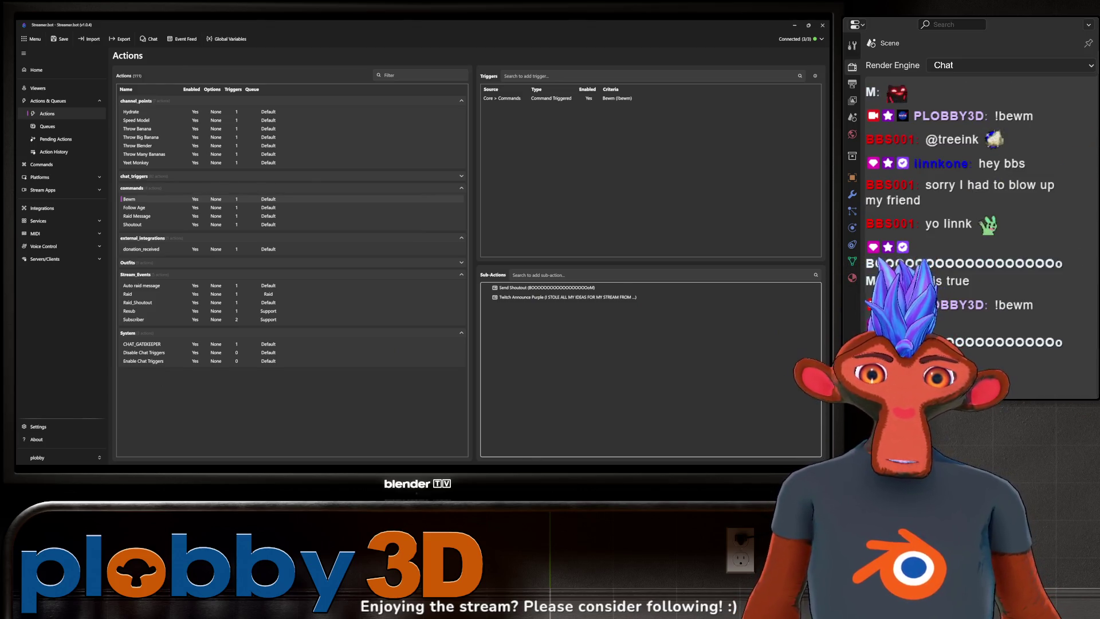
{"action": "key", "text": "alt+Tab"}
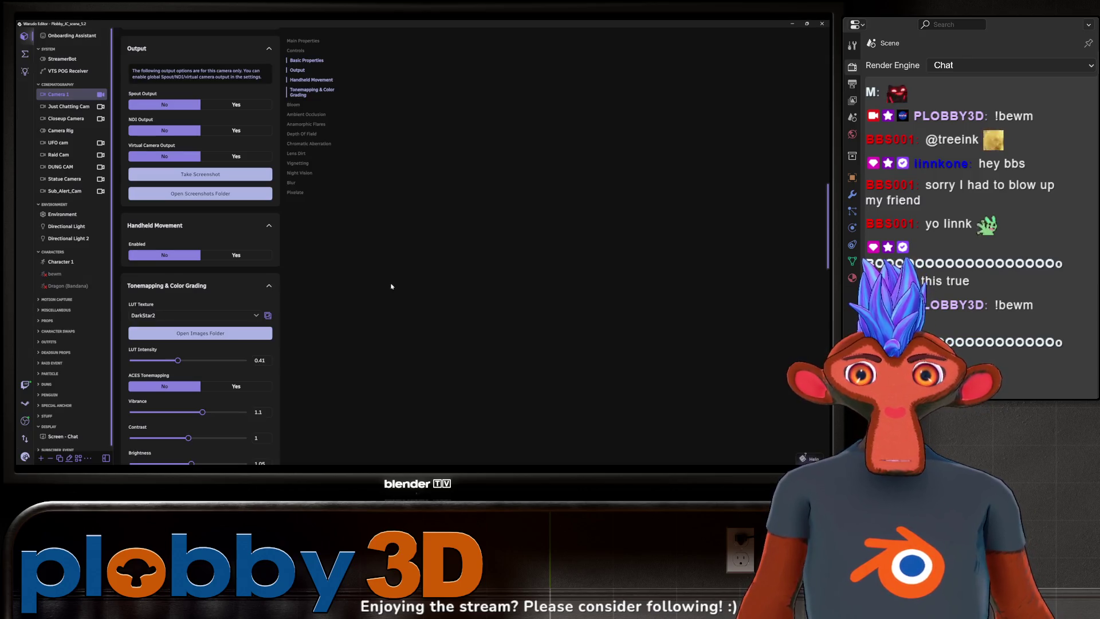
- Switch Camera 1's LUT texture to RealisticHighContrast at 0.41 intensity
{"action": "left_click", "coordinate": [205, 322]}
{"action": "left_click", "coordinate": [205, 322]}
{"action": "double_click", "coordinate": [260, 375]}
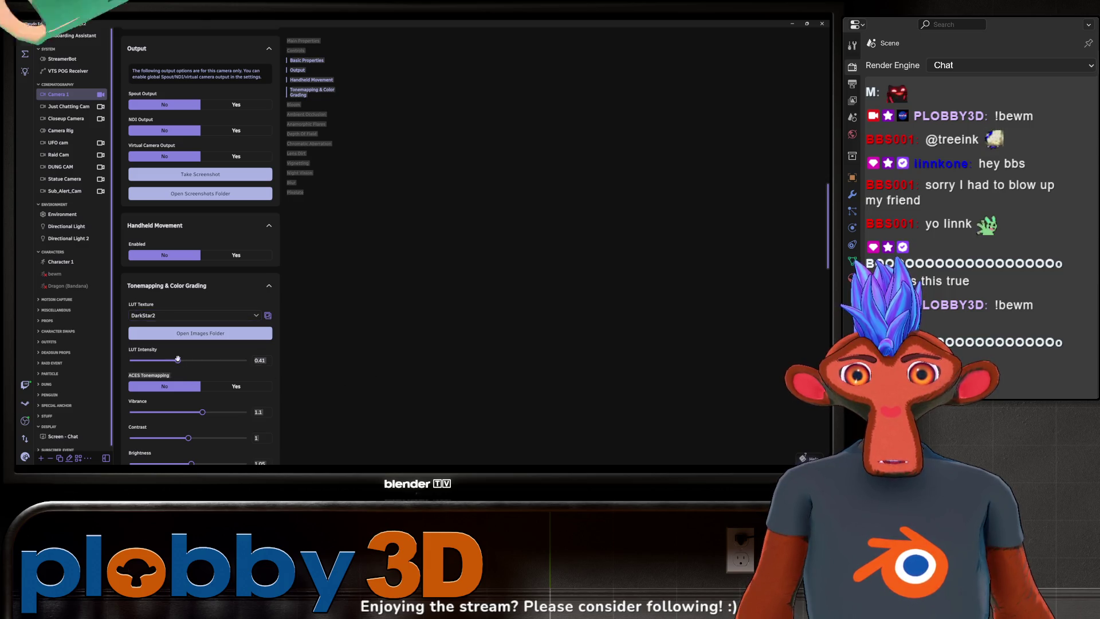
{"action": "left_click", "coordinate": [246, 360]}
{"action": "left_click", "coordinate": [207, 316]}
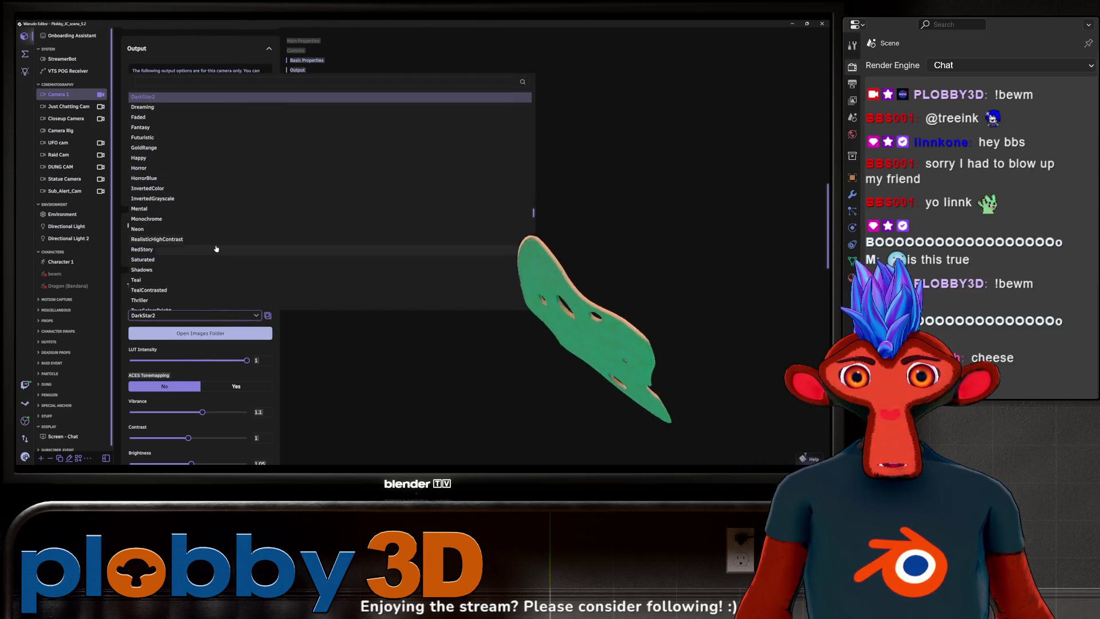
{"action": "scroll", "coordinate": [167, 231], "scroll_direction": "down", "scroll_amount": 5}
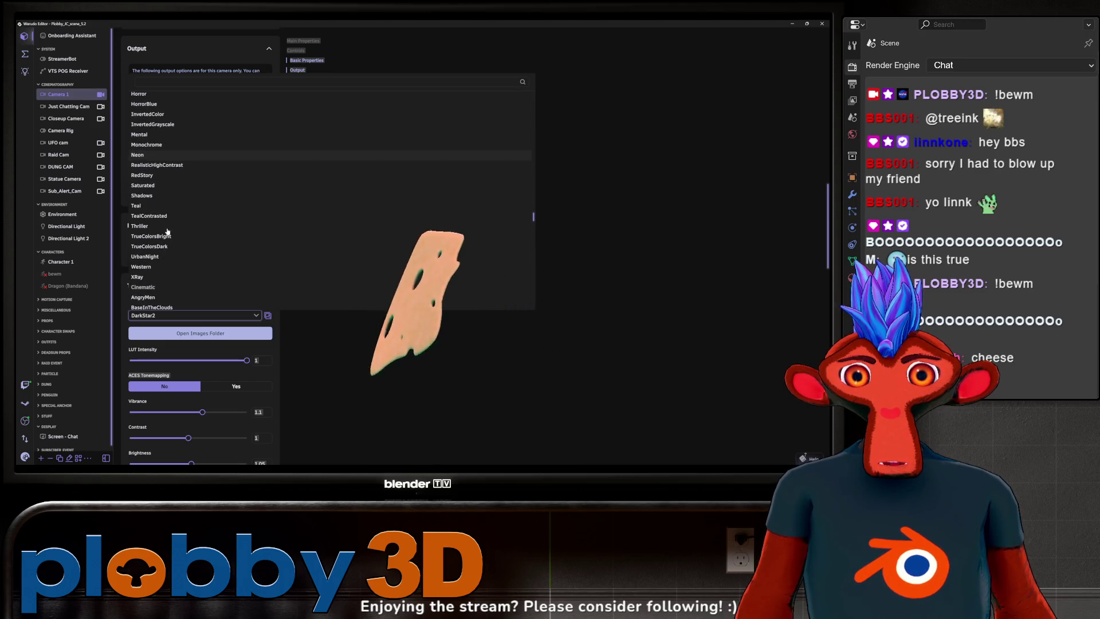
{"action": "scroll", "coordinate": [165, 240], "scroll_direction": "up", "scroll_amount": 5}
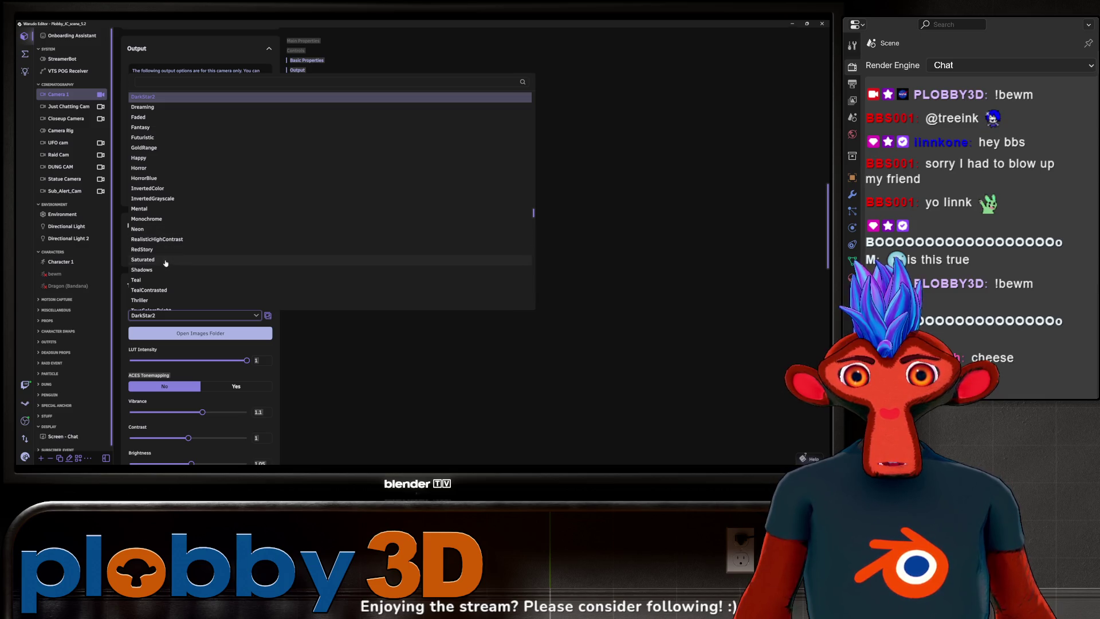
{"action": "left_click", "coordinate": [168, 239]}
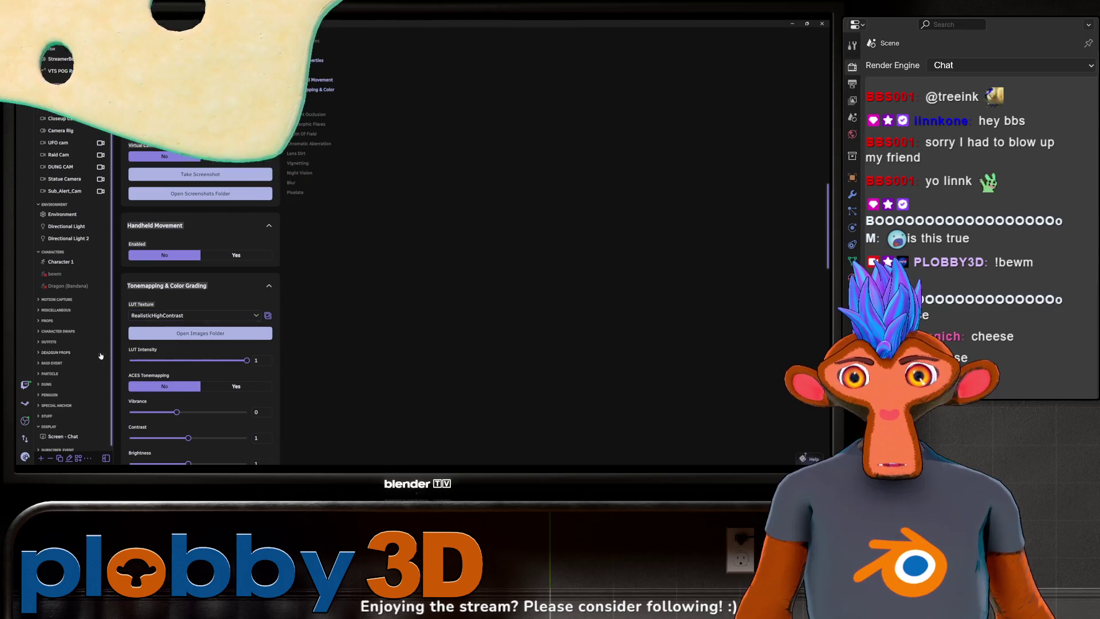
{"action": "mouse_move", "coordinate": [247, 361]}
{"action": "left_mouse_down"}
{"action": "mouse_move", "coordinate": [107, 370]}
{"action": "mouse_move", "coordinate": [178, 385]}
{"action": "left_mouse_up"}
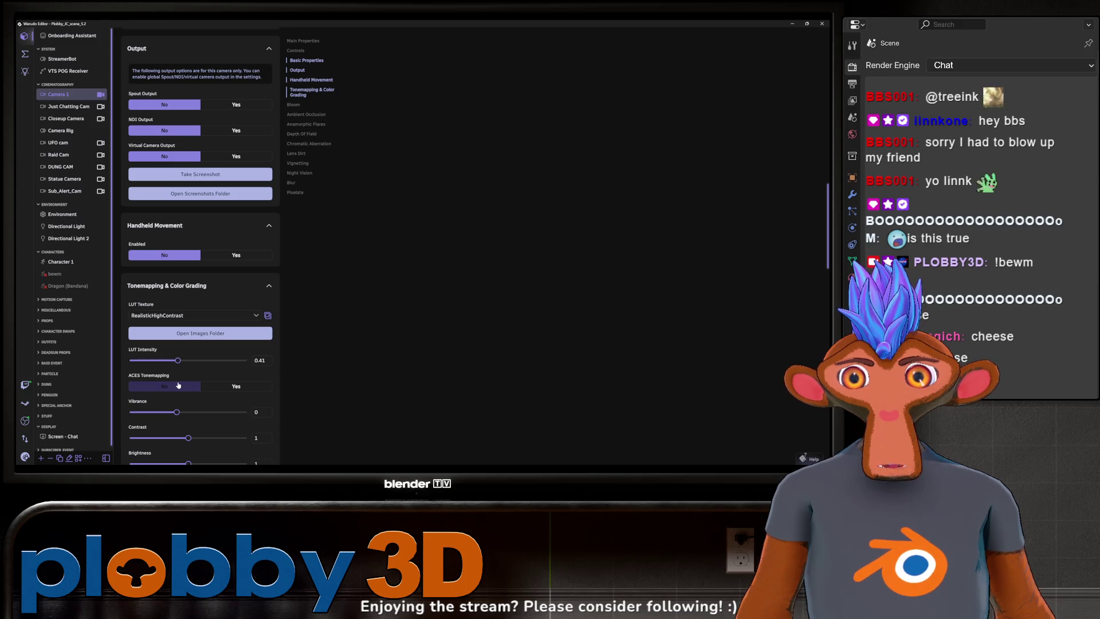
{"action": "left_click", "coordinate": [178, 385]}
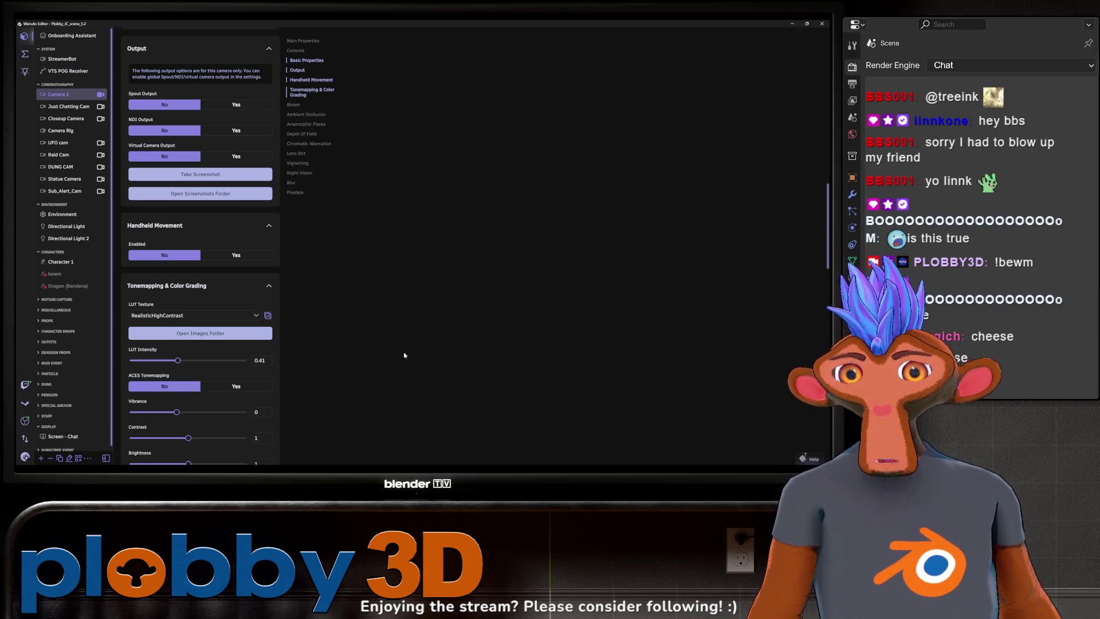
- Lower the RealisticHighContrast LUT intensity to 0.34
{"action": "left_click", "coordinate": [197, 335]}
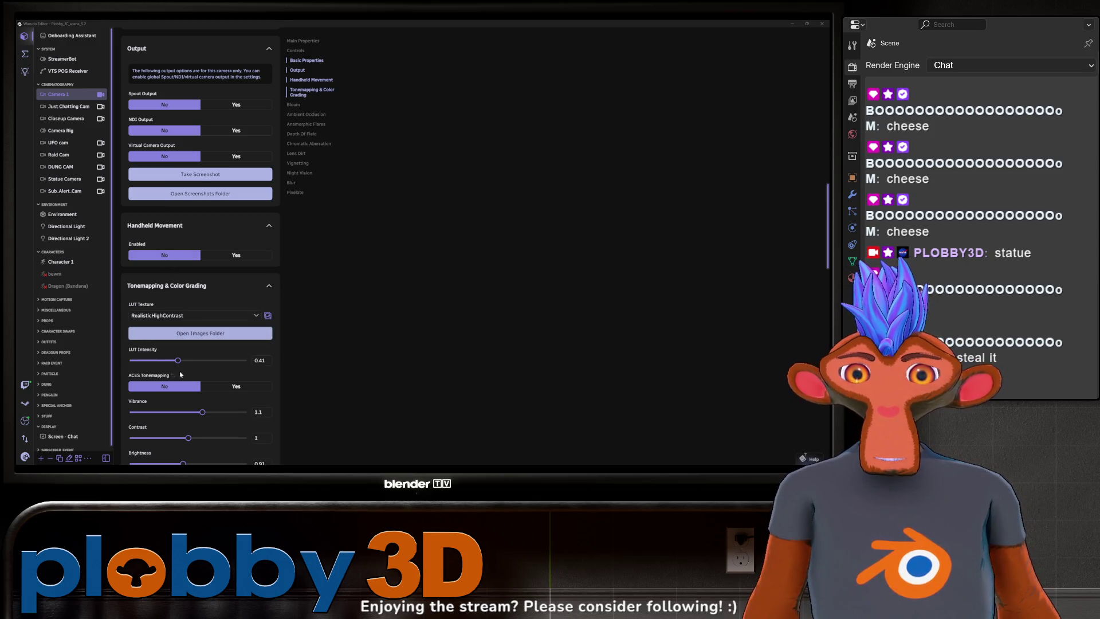
{"action": "mouse_move", "coordinate": [130, 360]}
{"action": "left_mouse_down"}
{"action": "mouse_move", "coordinate": [215, 360]}
{"action": "mouse_move", "coordinate": [169, 361]}
{"action": "left_mouse_up"}
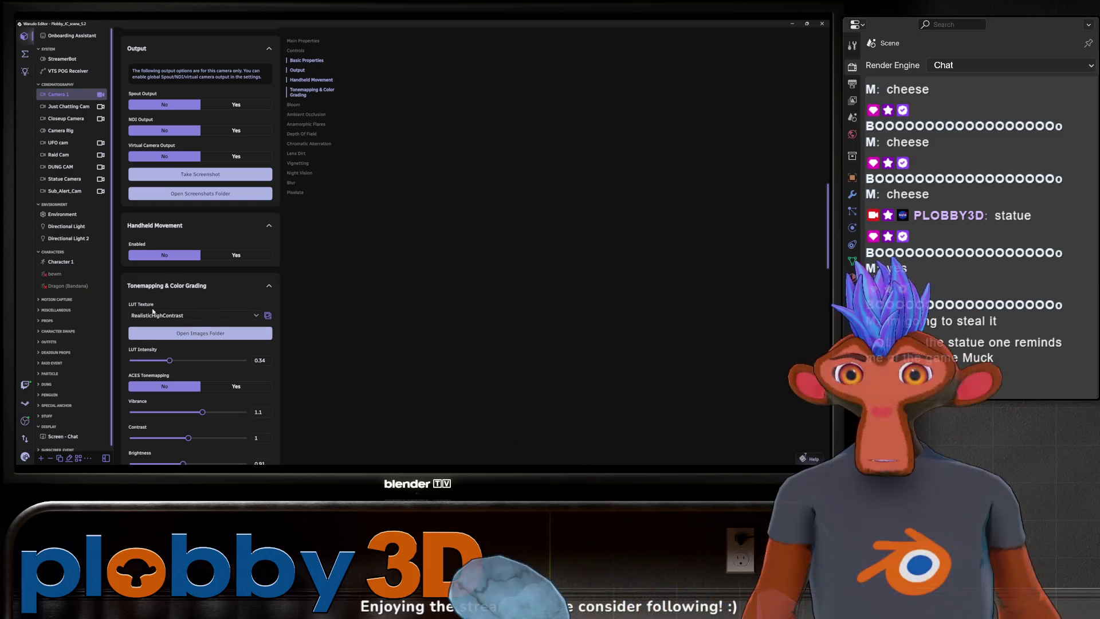
- Grade Warudo's Camera 1 with the Saturated LUT at 0.29 intensity, then return to Blender
{"action": "left_click", "coordinate": [200, 319]}
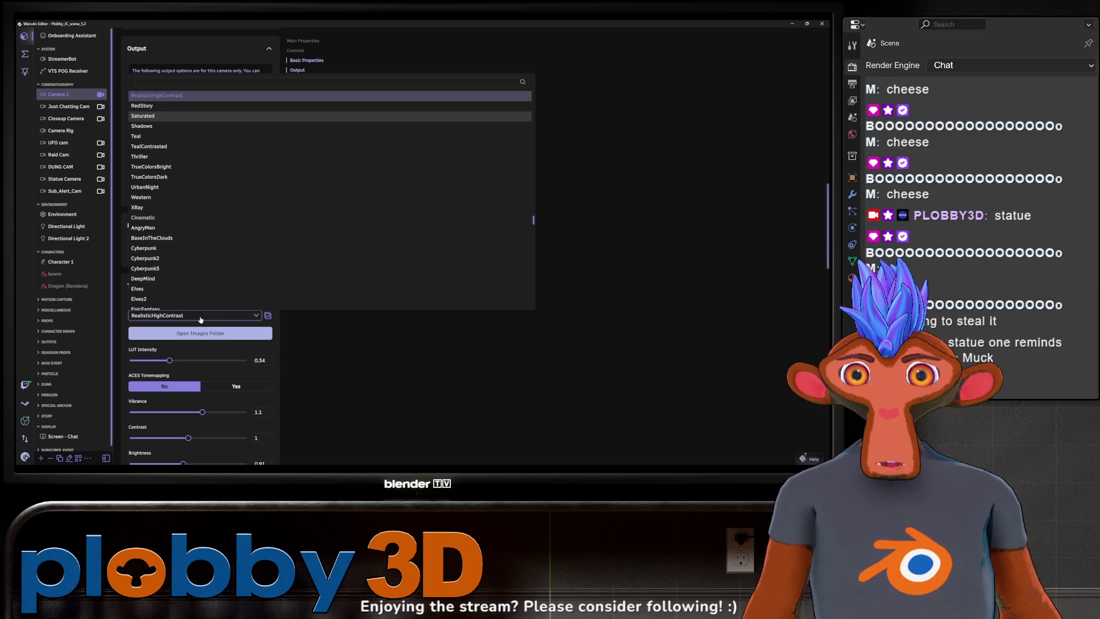
{"action": "left_click", "coordinate": [152, 116]}
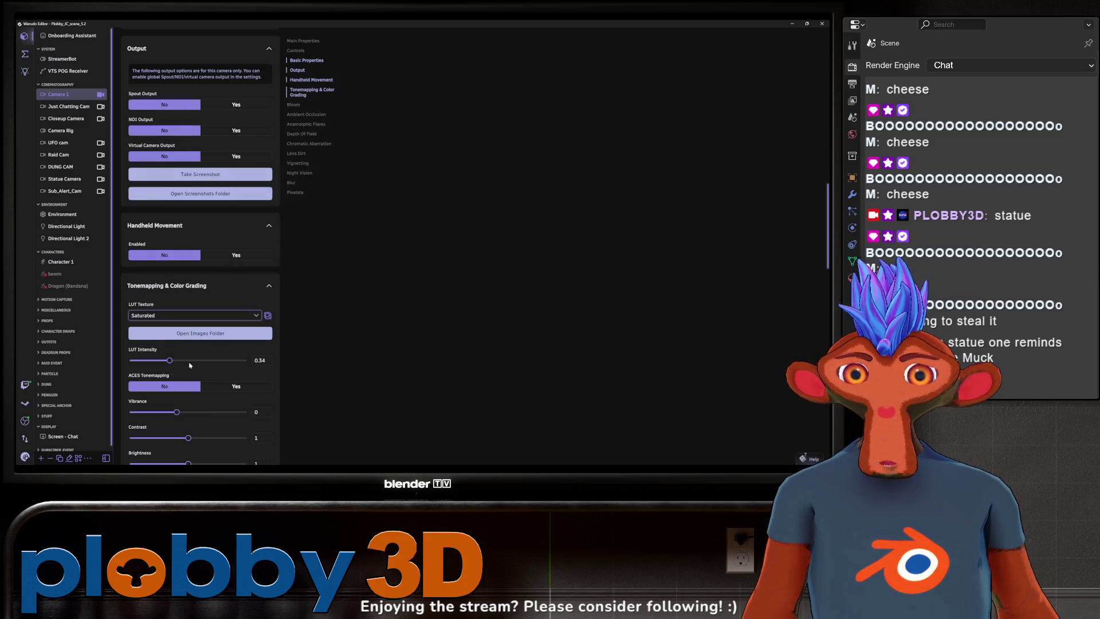
{"action": "mouse_move", "coordinate": [130, 360]}
{"action": "left_mouse_down"}
{"action": "mouse_move", "coordinate": [183, 361]}
{"action": "mouse_move", "coordinate": [146, 361]}
{"action": "mouse_move", "coordinate": [173, 389]}
{"action": "left_mouse_up"}
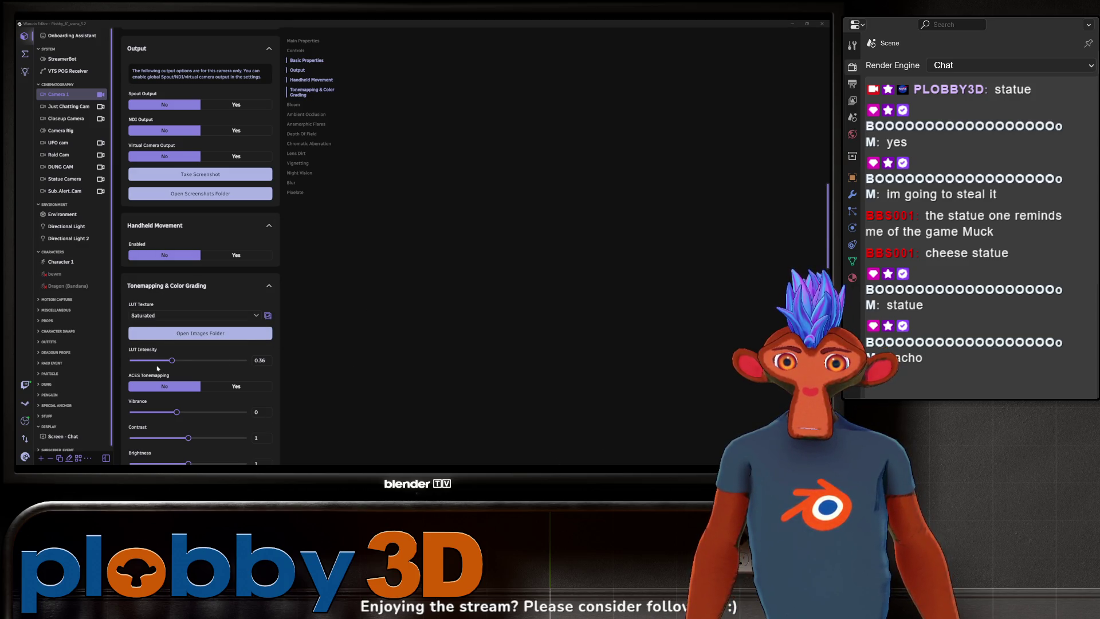
{"action": "left_click_drag", "start_coordinate": [172, 360], "coordinate": [170, 359]}
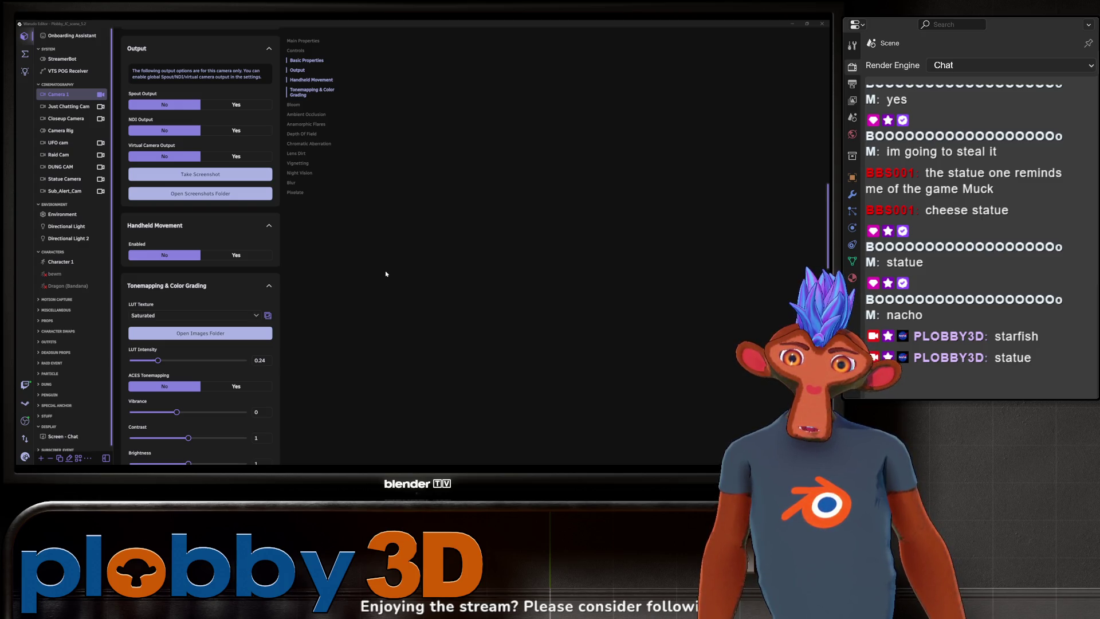
{"action": "left_click_drag", "start_coordinate": [159, 361], "coordinate": [164, 361]}
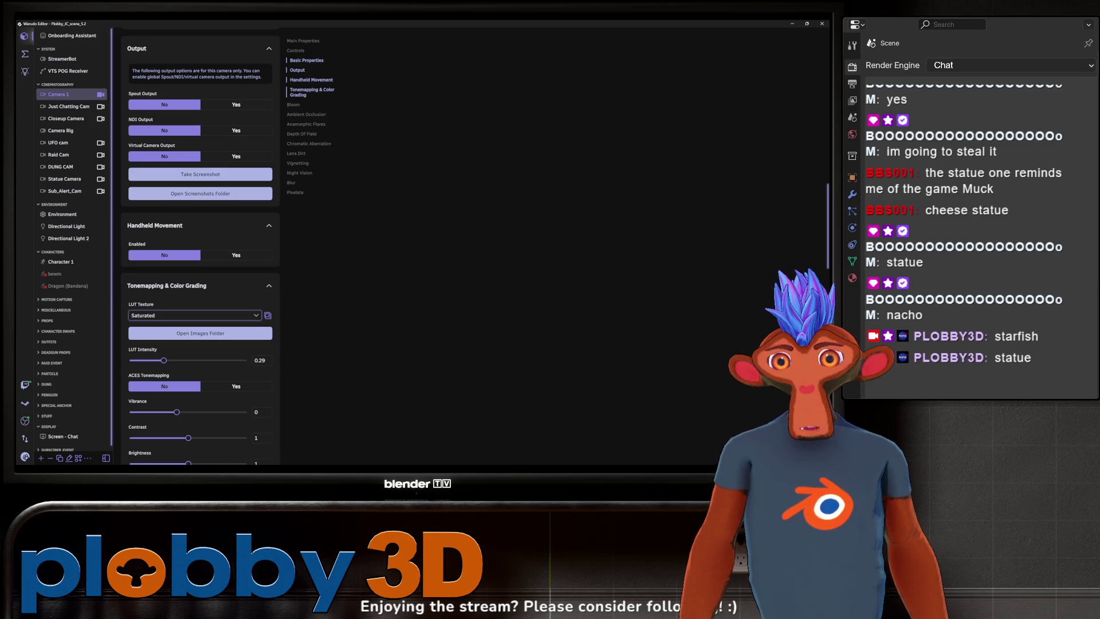
{"action": "key", "text": "alt+Tab"}
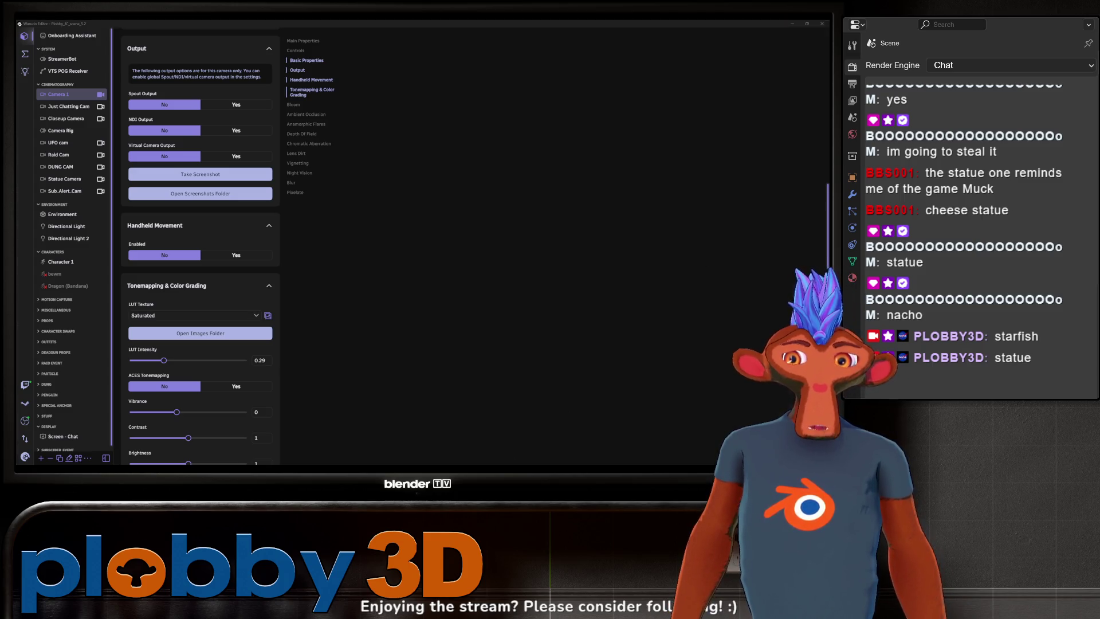
{"action": "key", "text": "alt+Tab"}
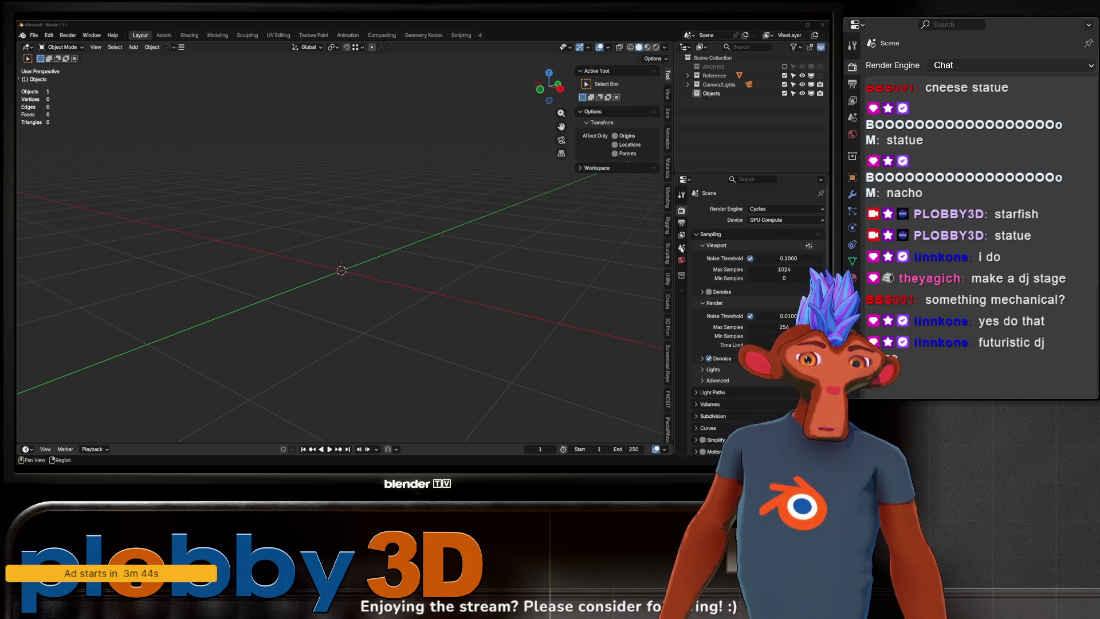
- Add a new cube and enter Edit Mode on its mesh
{"action": "key", "text": "shift+a"}
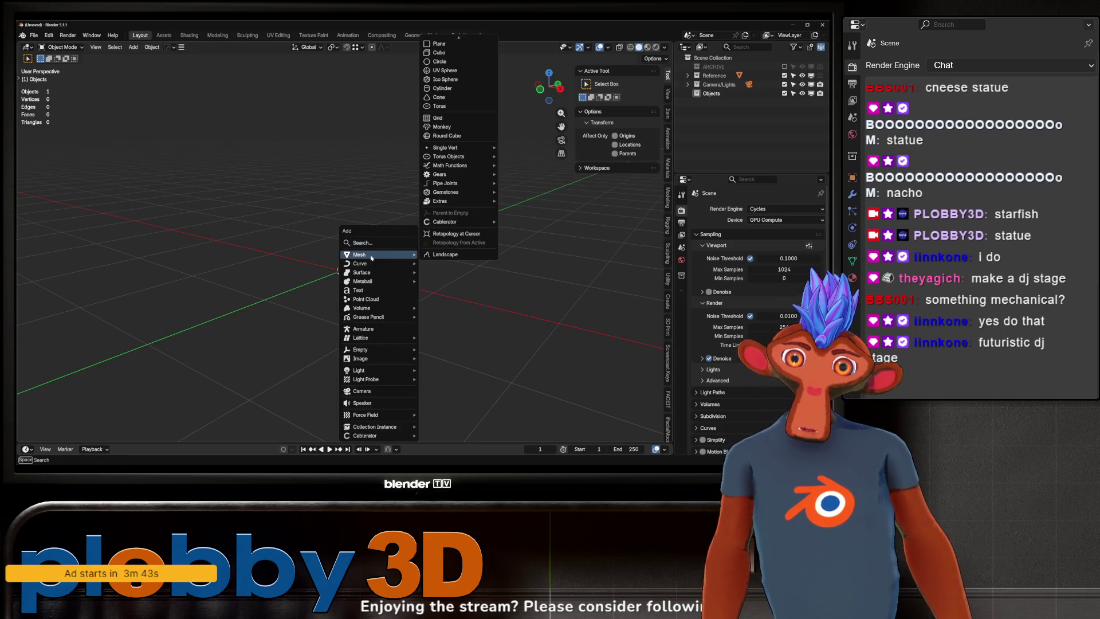
{"action": "mouse_move", "coordinate": [342, 253]}
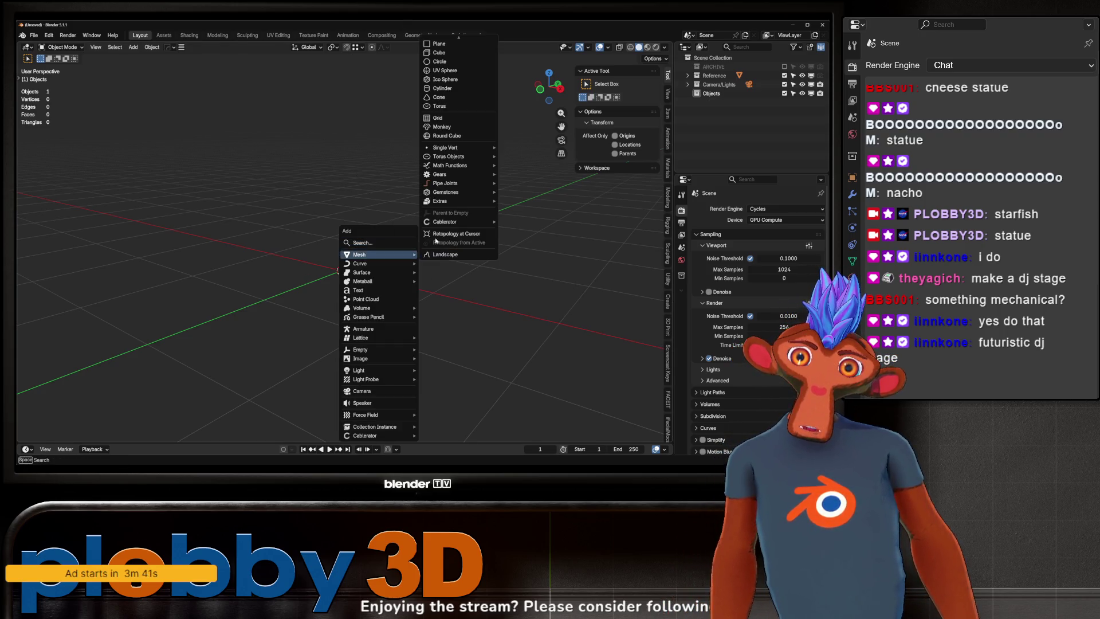
{"action": "left_click", "coordinate": [445, 52]}
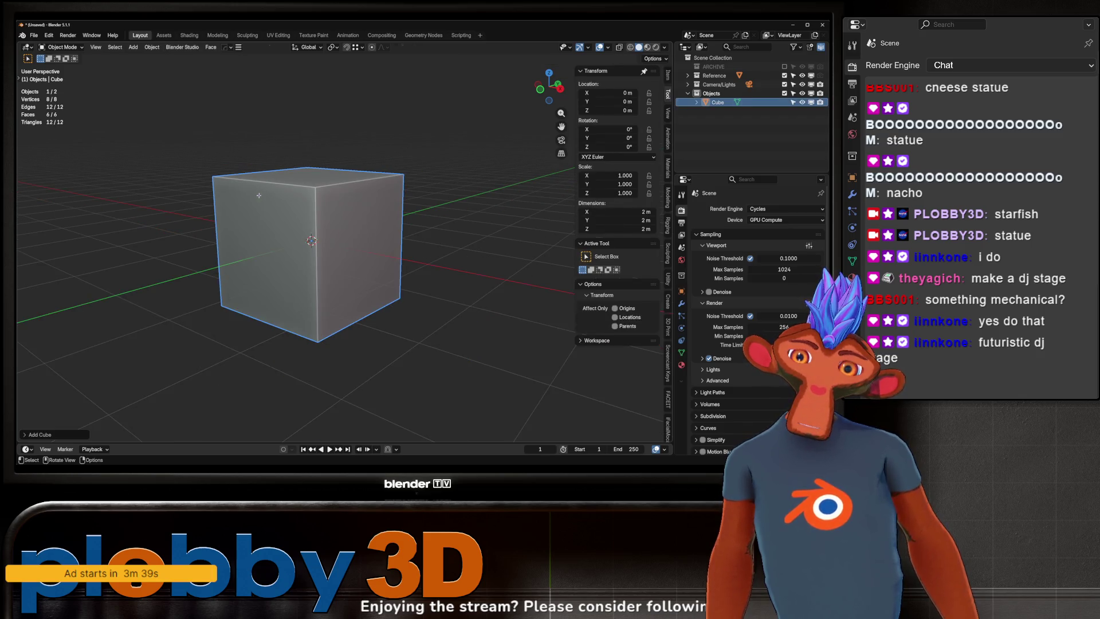
{"action": "key", "text": "Tab"}
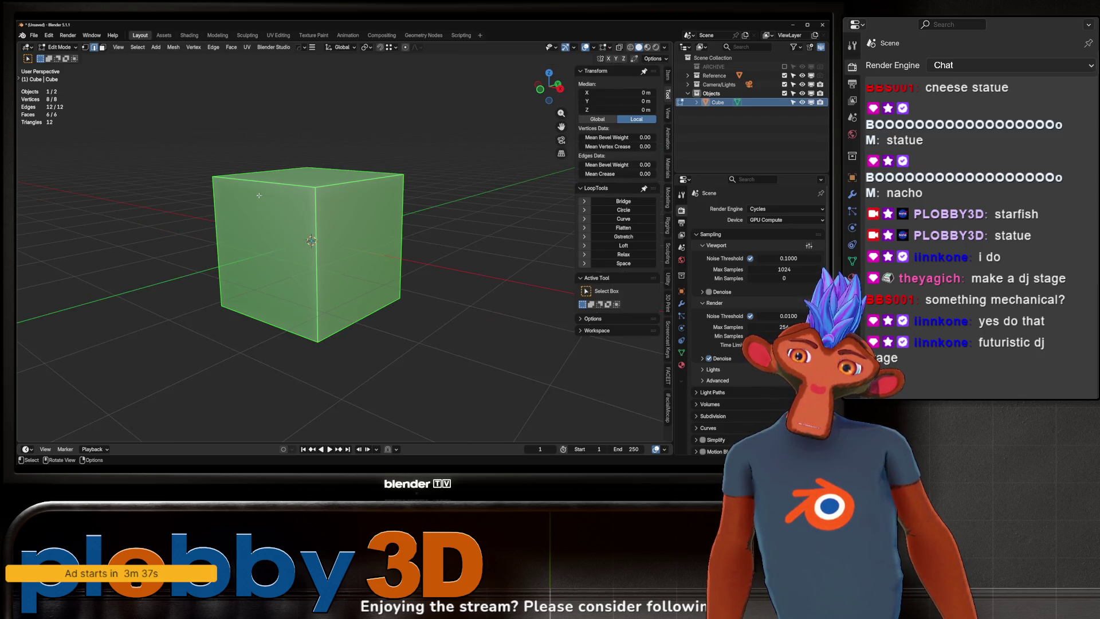
- Triangulate all of the cube's faces
{"action": "key", "text": "ctrl+e"}
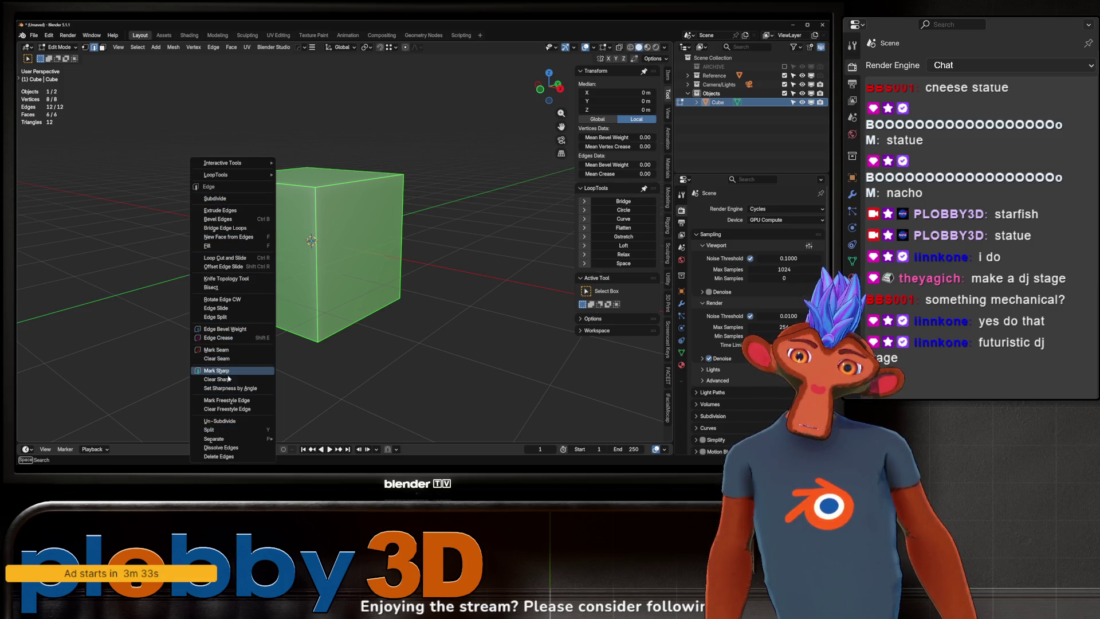
{"action": "key", "text": "3"}
{"action": "key", "text": "ctrl+f"}
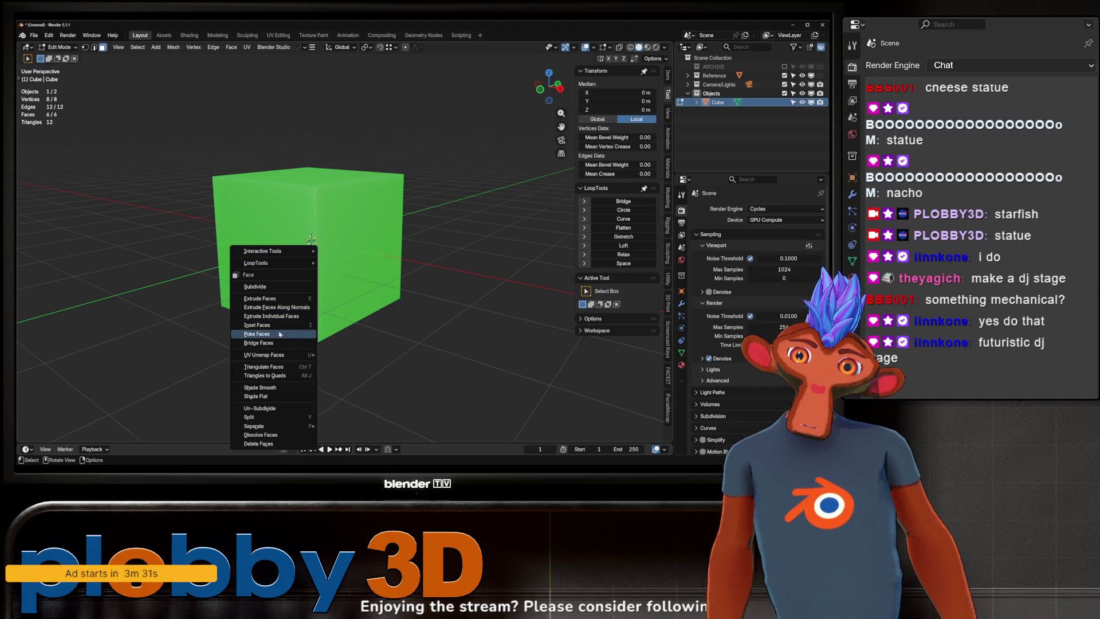
{"action": "left_click", "coordinate": [267, 368]}
- Delete only the faces, leaving an 8-vertex, 18-edge wireframe
{"action": "middle_click_drag", "start_coordinate": [265, 234], "coordinate": [268, 225]}
{"action": "key", "text": "x"}
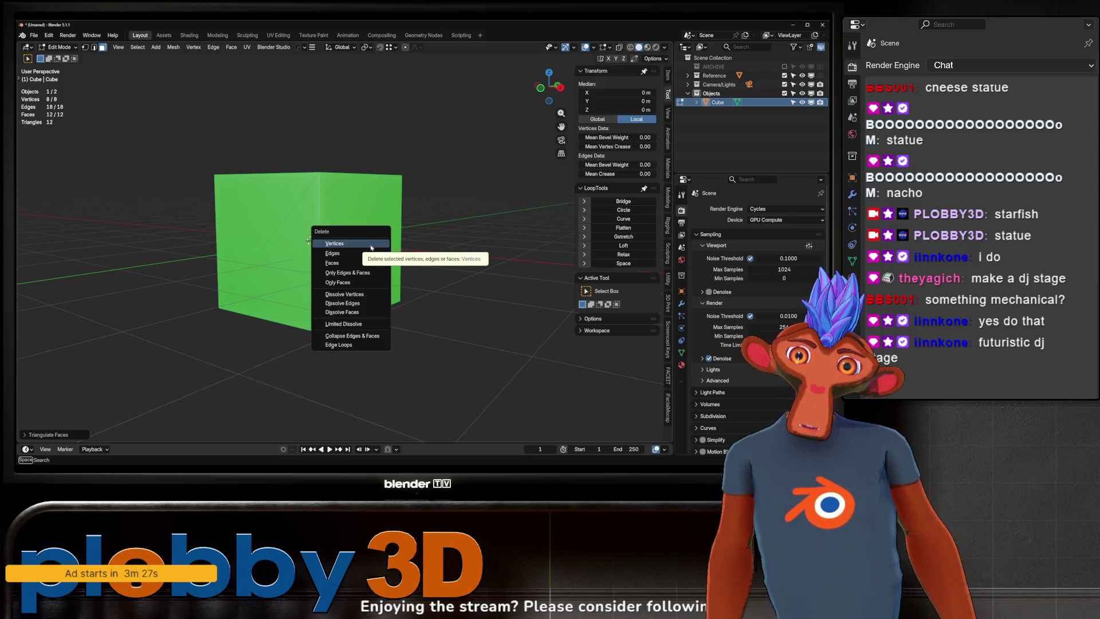
{"action": "left_click", "coordinate": [391, 280]}
{"action": "mouse_move", "coordinate": [391, 280]}
{"action": "middle_mouse_down"}
{"action": "mouse_move", "coordinate": [240, 228]}
{"action": "mouse_move", "coordinate": [287, 246]}
{"action": "mouse_move", "coordinate": [356, 197]}
{"action": "mouse_move", "coordinate": [417, 204]}
{"action": "mouse_move", "coordinate": [510, 176]}
{"action": "mouse_move", "coordinate": [355, 321]}
{"action": "mouse_move", "coordinate": [430, 302]}
{"action": "mouse_move", "coordinate": [396, 286]}
{"action": "mouse_move", "coordinate": [364, 320]}
{"action": "mouse_move", "coordinate": [360, 247]}
{"action": "middle_mouse_up"}
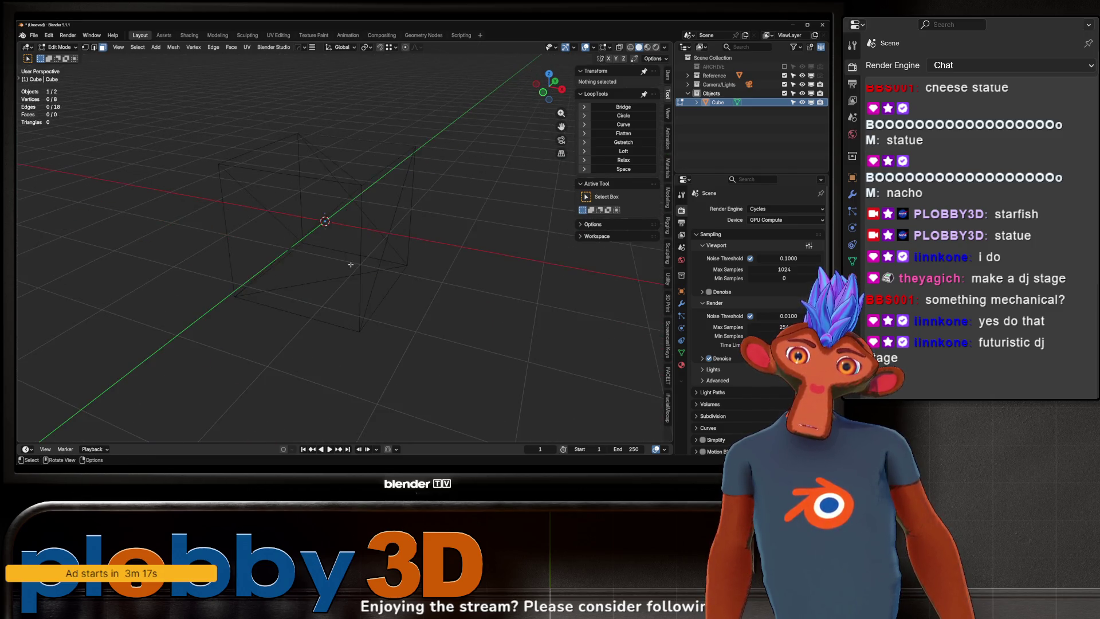
- Convert the wire cube to a curve and raise its Bevel Depth
{"action": "key", "text": "Tab"}
{"action": "right_click", "coordinate": [359, 247]}
{"action": "mouse_move", "coordinate": [343, 266]}
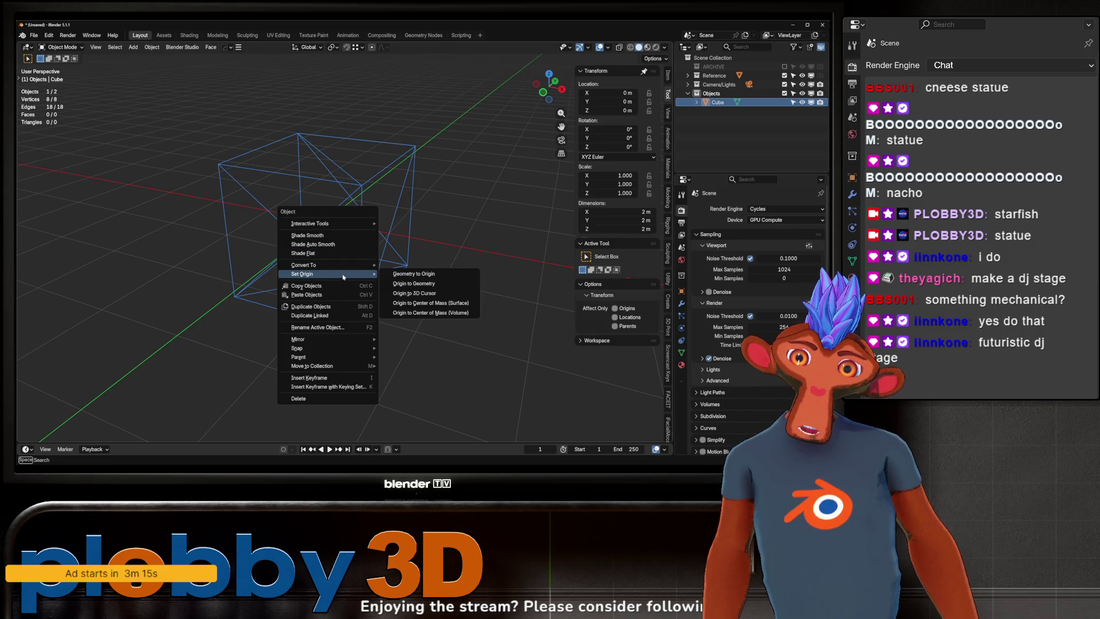
{"action": "left_click", "coordinate": [449, 267]}
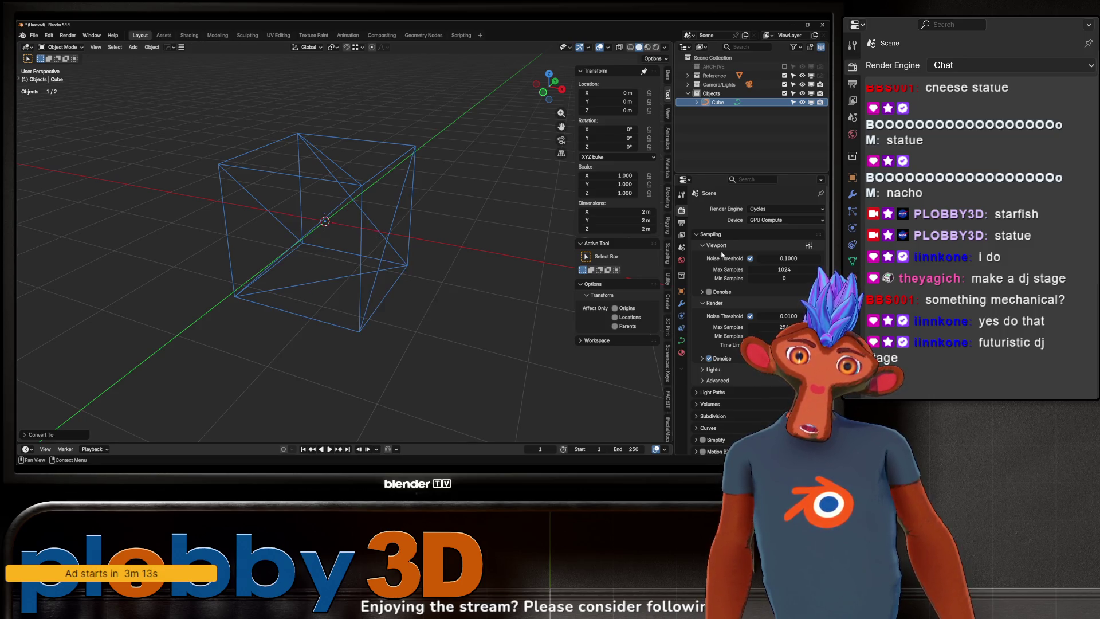
{"action": "left_click", "coordinate": [681, 341]}
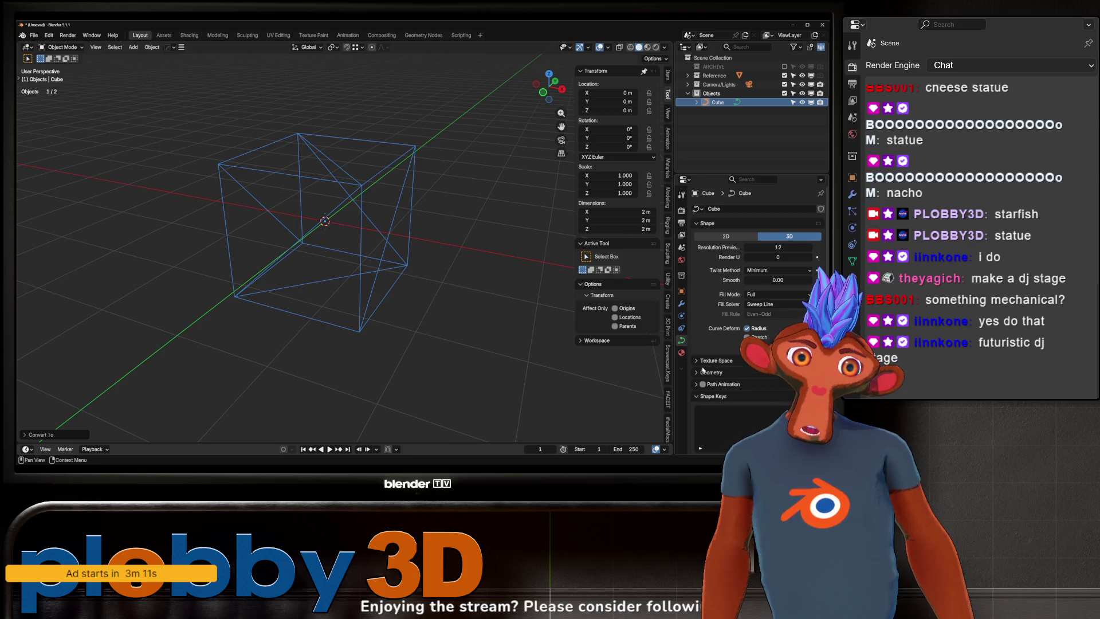
{"action": "left_click", "coordinate": [703, 373]}
{"action": "scroll", "coordinate": [722, 355], "scroll_direction": "down", "scroll_amount": 3}
{"action": "left_click_drag", "start_coordinate": [762, 409], "coordinate": [786, 409]}
- Move a bottom-front control point of the curve and extrude a new point from it
{"action": "mouse_move", "coordinate": [343, 270]}
{"action": "middle_mouse_down"}
{"action": "mouse_move", "coordinate": [298, 255]}
{"action": "mouse_move", "coordinate": [320, 263]}
{"action": "mouse_move", "coordinate": [259, 267]}
{"action": "middle_mouse_up"}
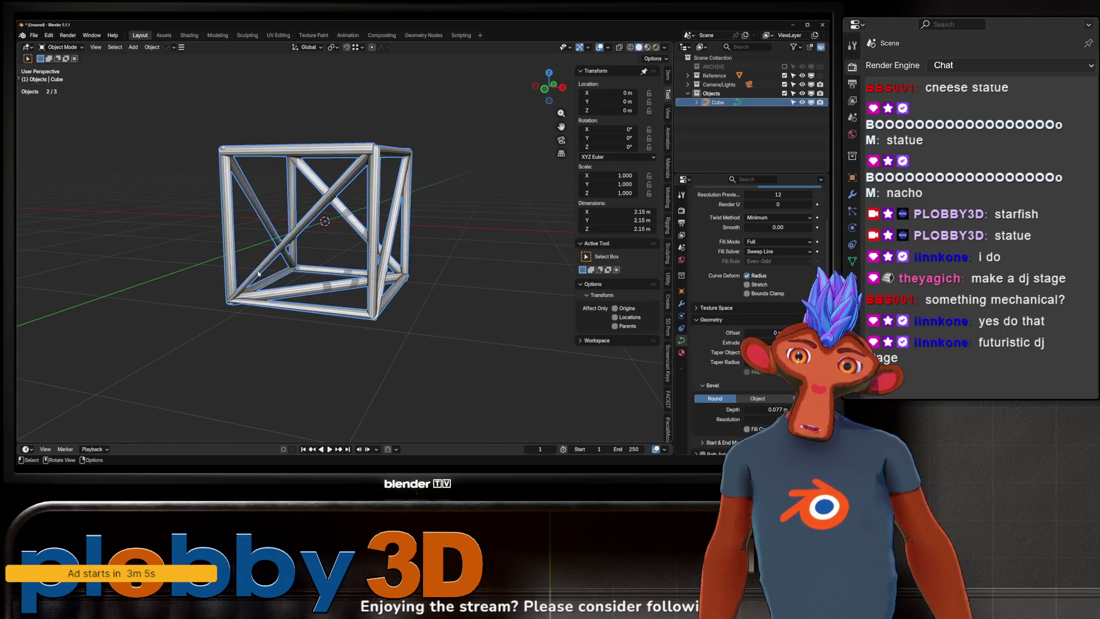
{"action": "key", "text": "Tab"}
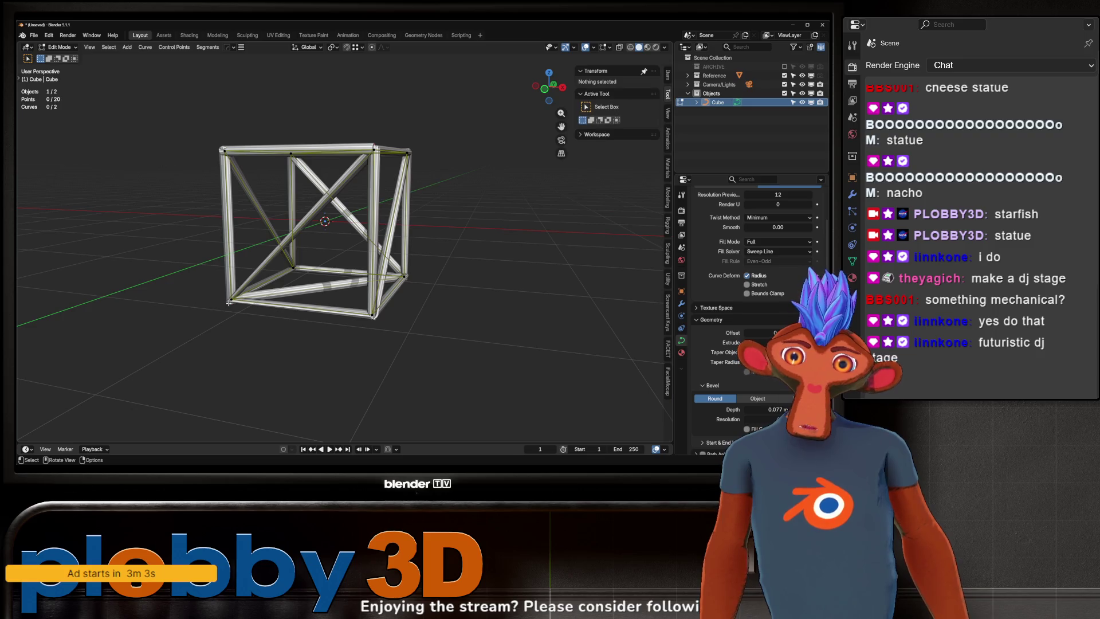
{"action": "key", "text": "g"}
{"action": "left_click", "coordinate": [253, 333]}
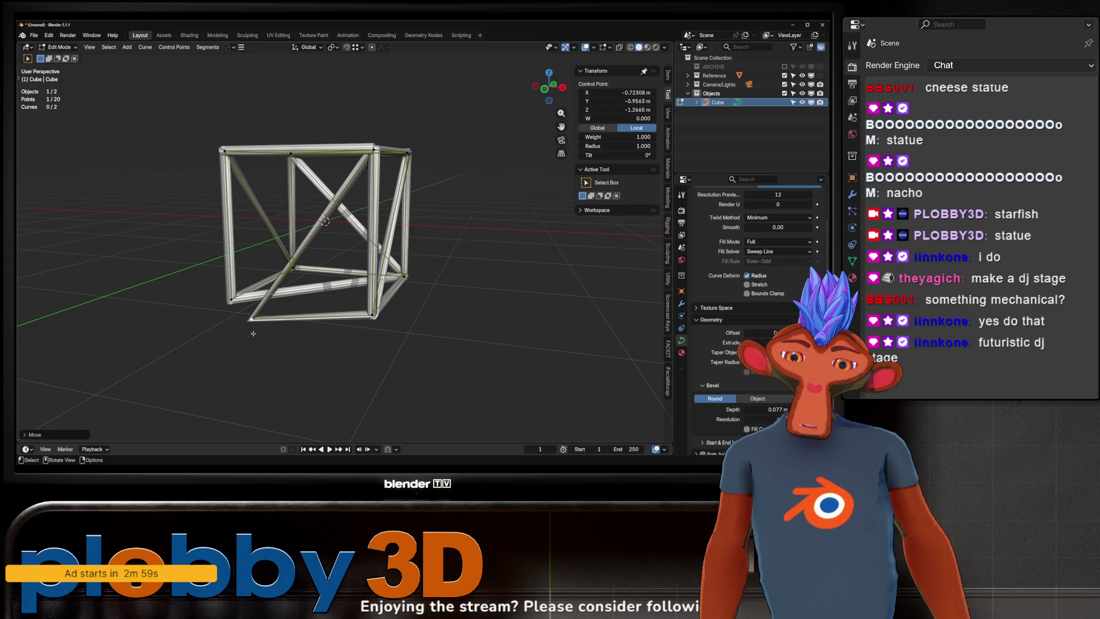
{"action": "key", "text": "e"}
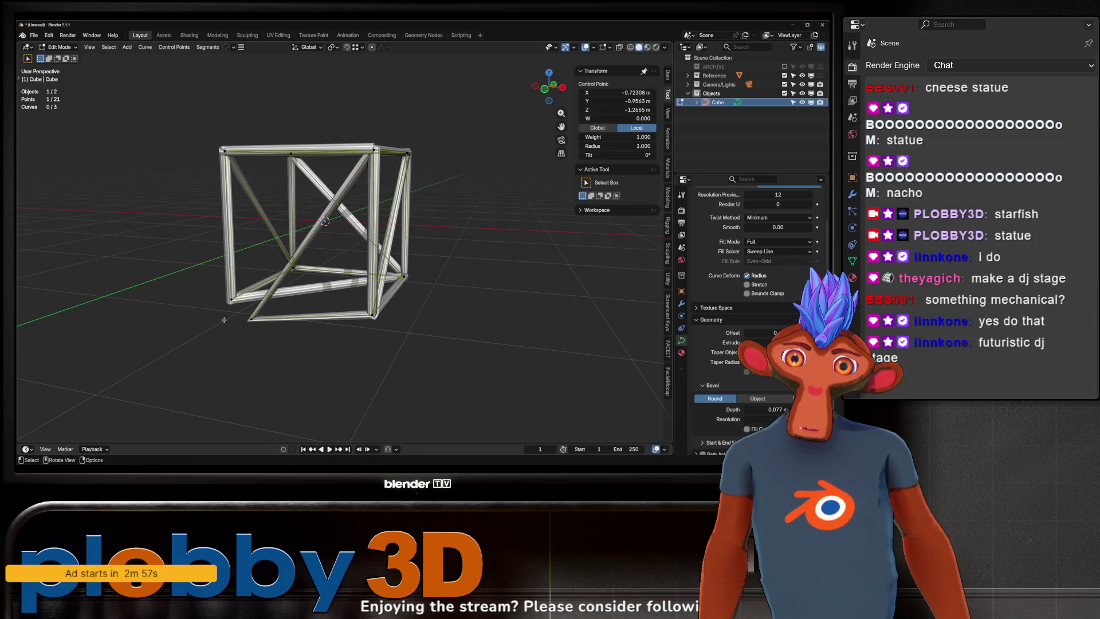
- Undo the curve edits back to the wire mesh and open the Geometry Nodes workspace
{"action": "key", "text": "ctrl+z"}
{"action": "key", "text": "ctrl+z"}
{"action": "key", "text": "ctrl+z"}
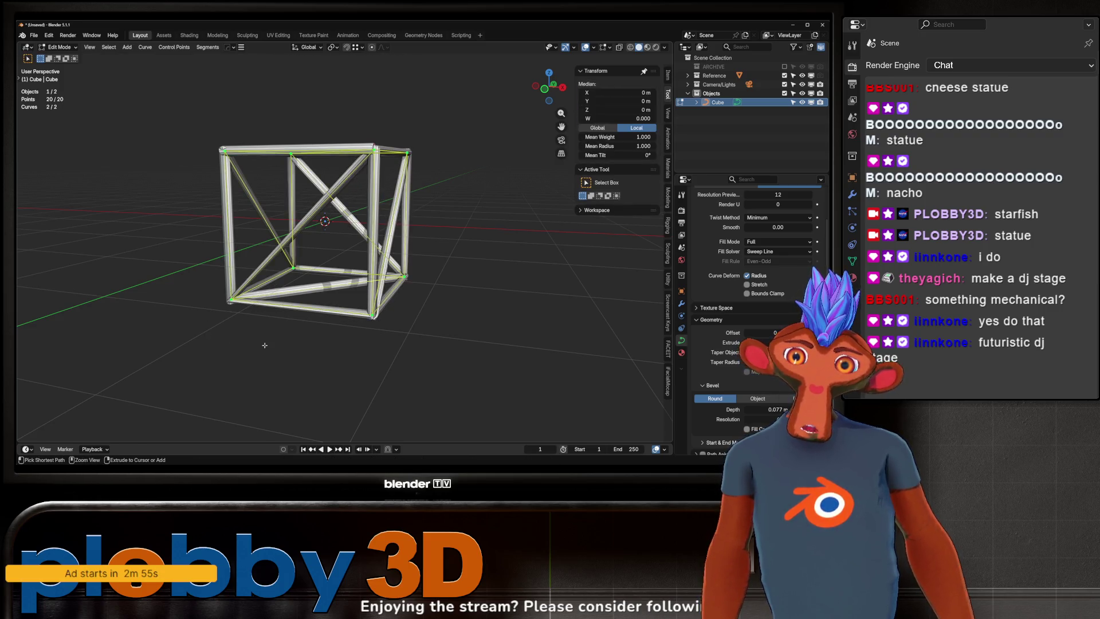
{"action": "key", "text": "ctrl+z"}
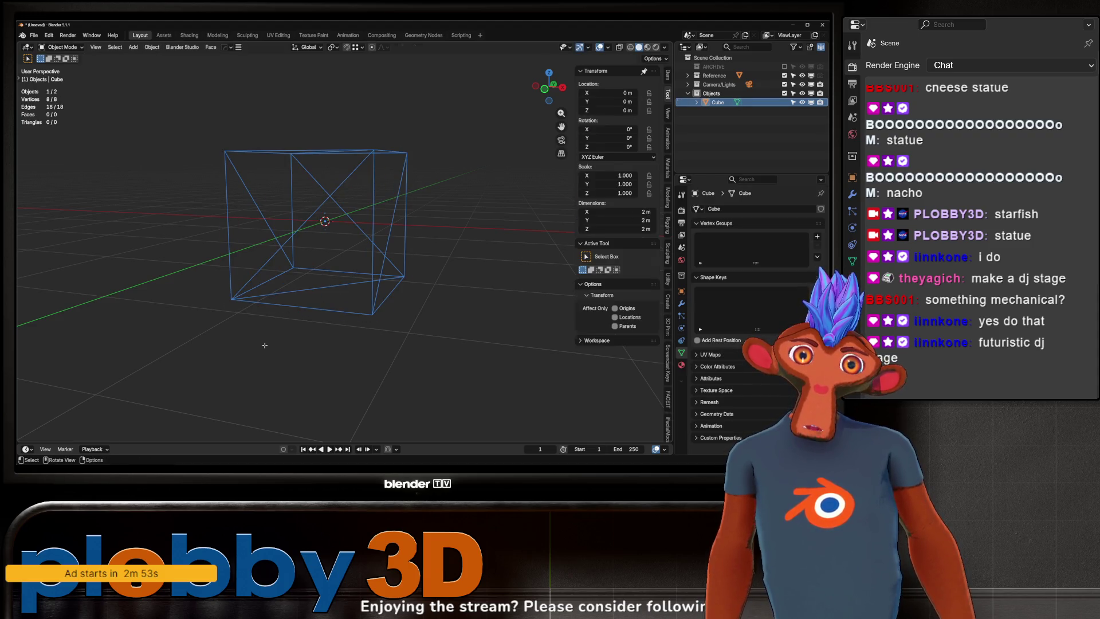
{"action": "key", "text": "ctrl+z"}
{"action": "key", "text": "ctrl+z"}
{"action": "key", "text": "ctrl+shift+z"}
{"action": "key", "text": "ctrl+shift+z"}
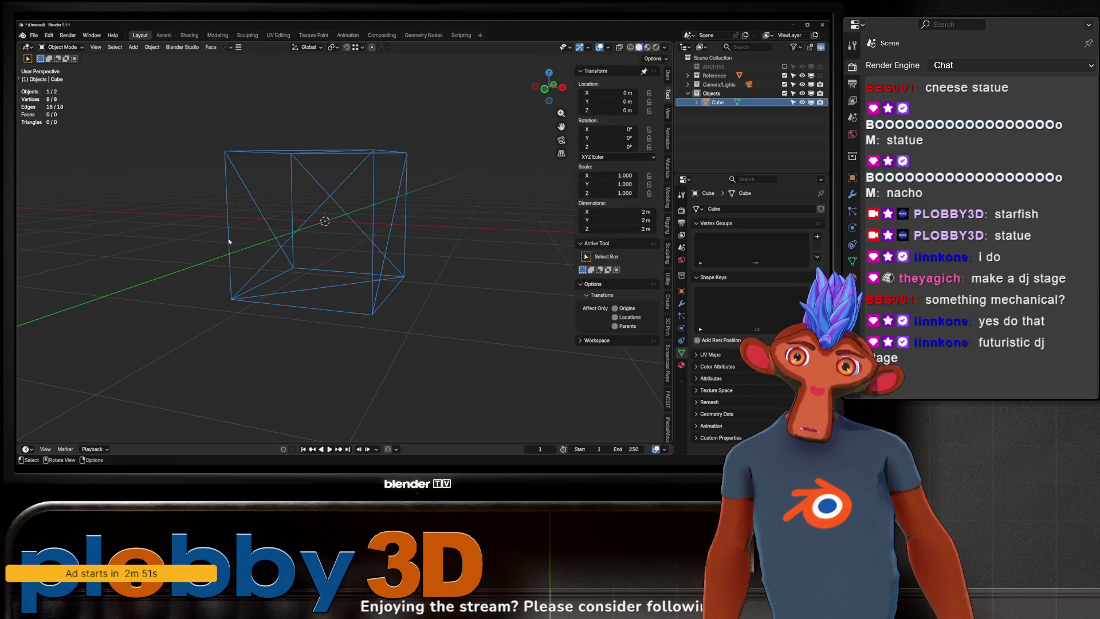
{"action": "left_click", "coordinate": [382, 35]}
{"action": "left_click", "coordinate": [423, 35]}
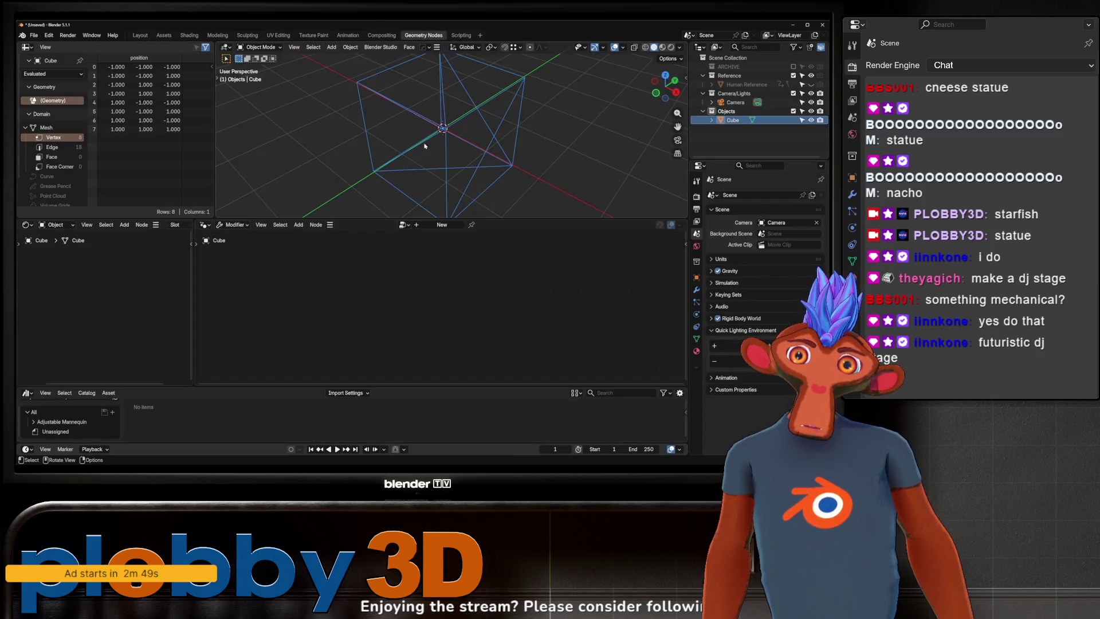
- Create a node tree with a Split Edges node between input and output, and apply it
{"action": "left_click", "coordinate": [441, 224]}
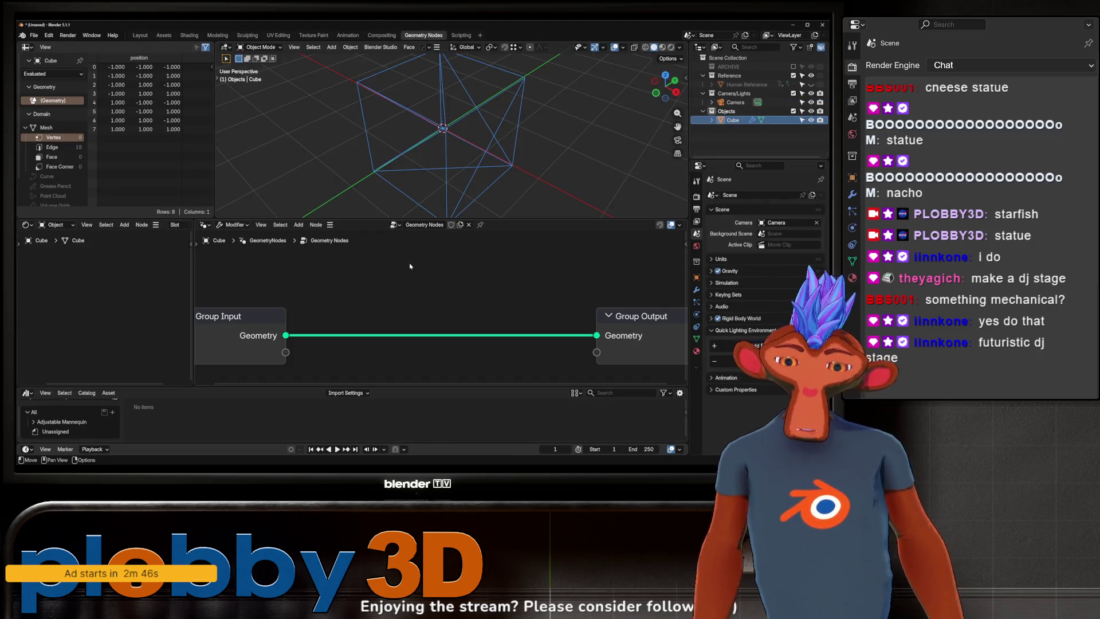
{"action": "key", "text": "shift+a"}
{"action": "type", "text": "edge splic"}
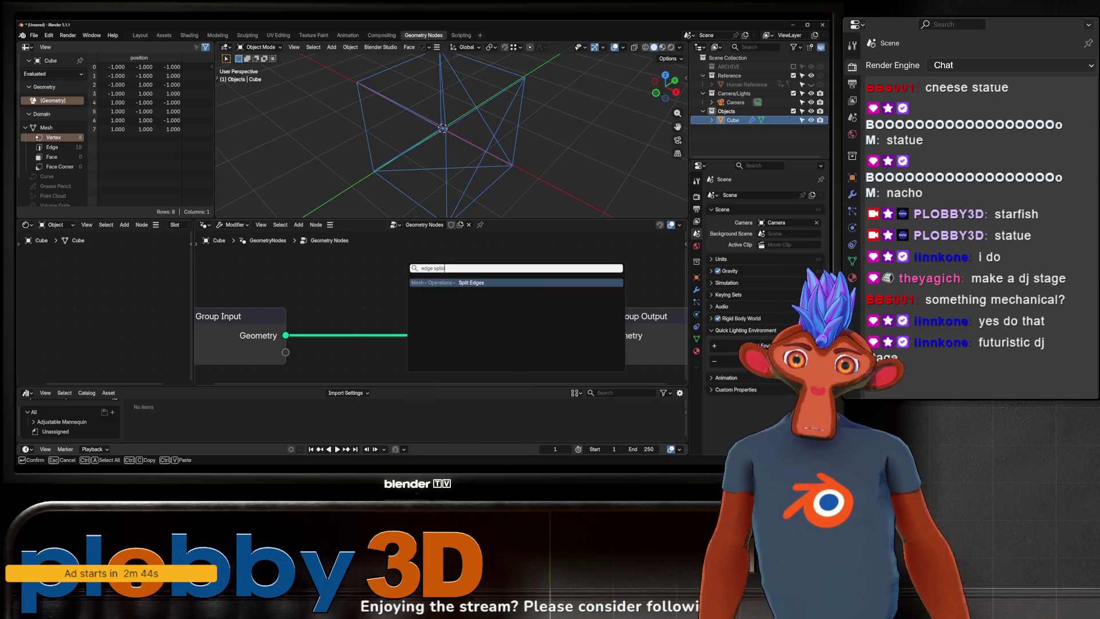
{"action": "key", "text": "Return"}
{"action": "left_click", "coordinate": [329, 311]}
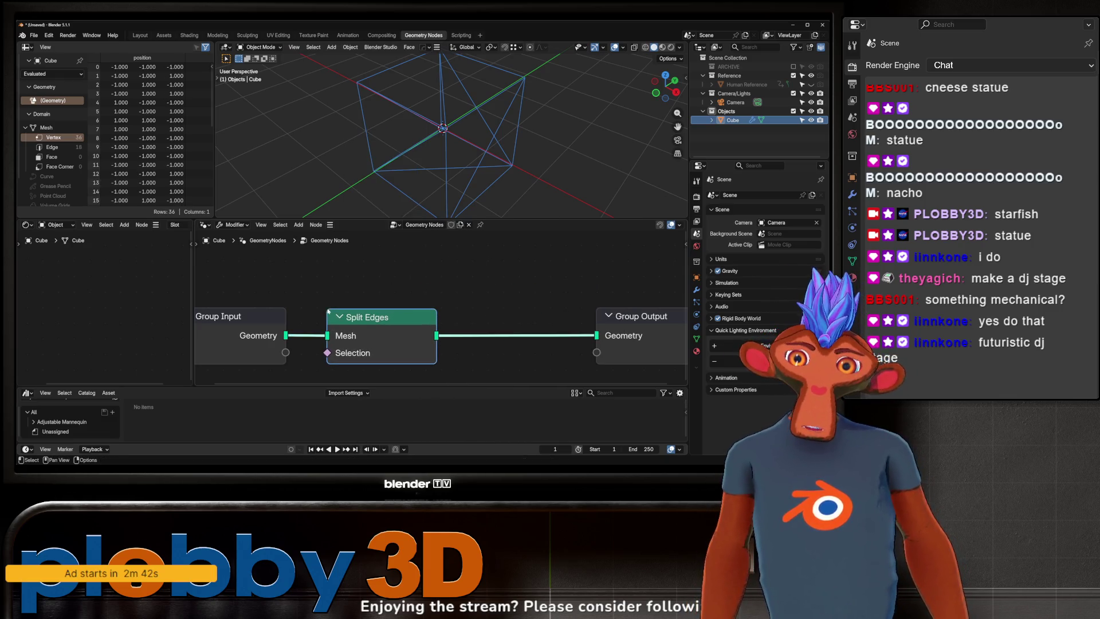
{"action": "left_click", "coordinate": [390, 283]}
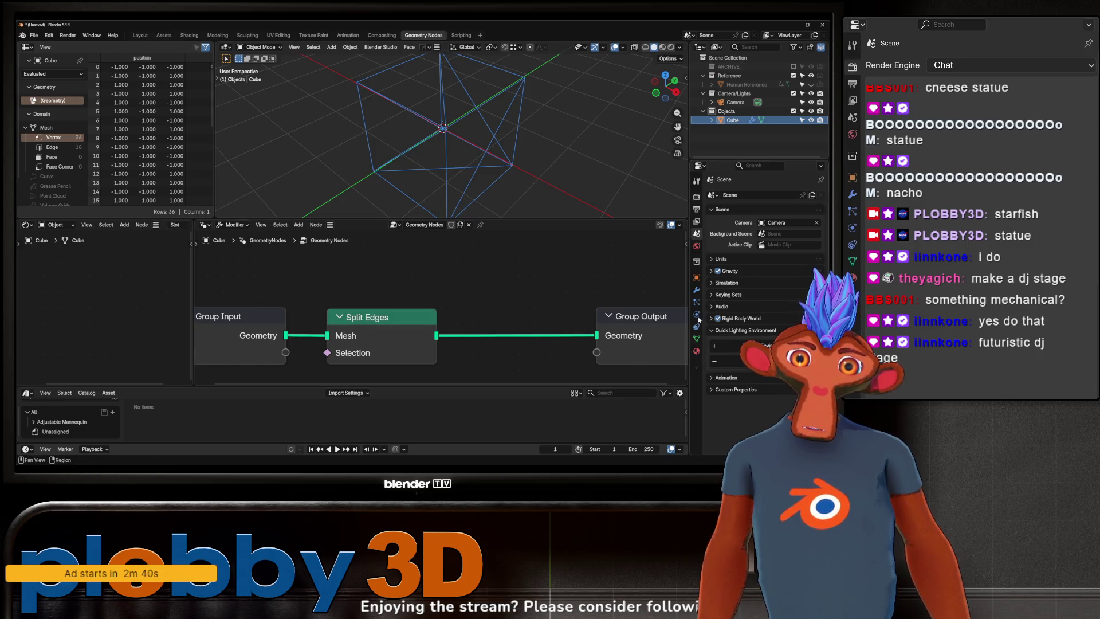
{"action": "left_click", "coordinate": [698, 293]}
{"action": "key", "text": "ctrl+a"}
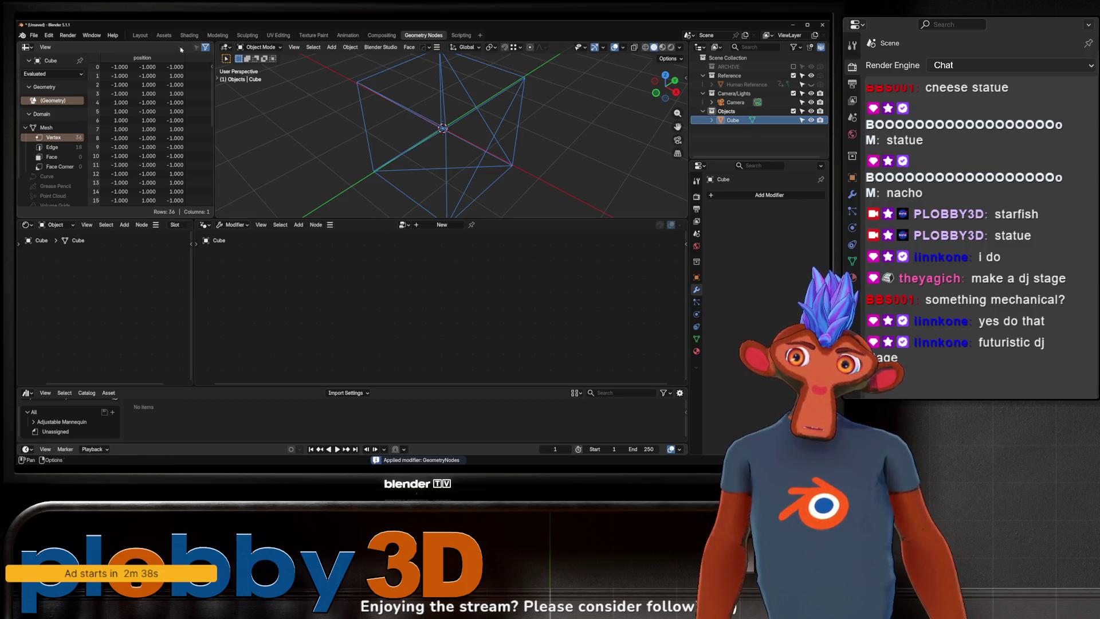
- Back in Layout, convert the split cube into a curve
{"action": "left_click", "coordinate": [140, 35]}
{"action": "right_click", "coordinate": [350, 207]}
{"action": "mouse_move", "coordinate": [372, 207]}
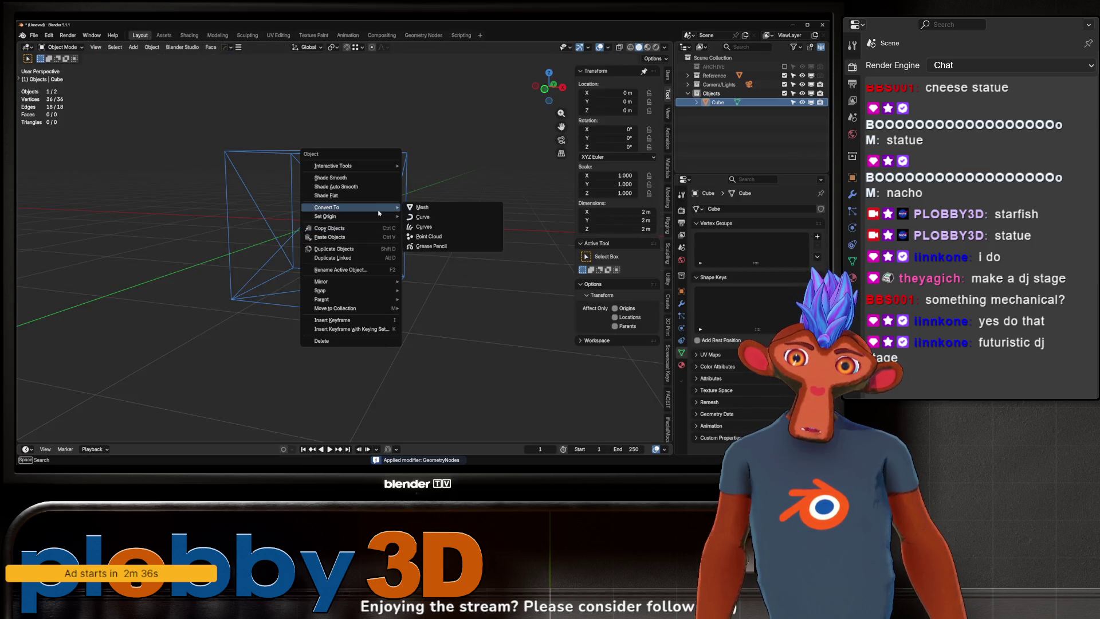
{"action": "left_click", "coordinate": [468, 221]}
{"action": "middle_click_drag", "start_coordinate": [452, 237], "coordinate": [408, 247]}
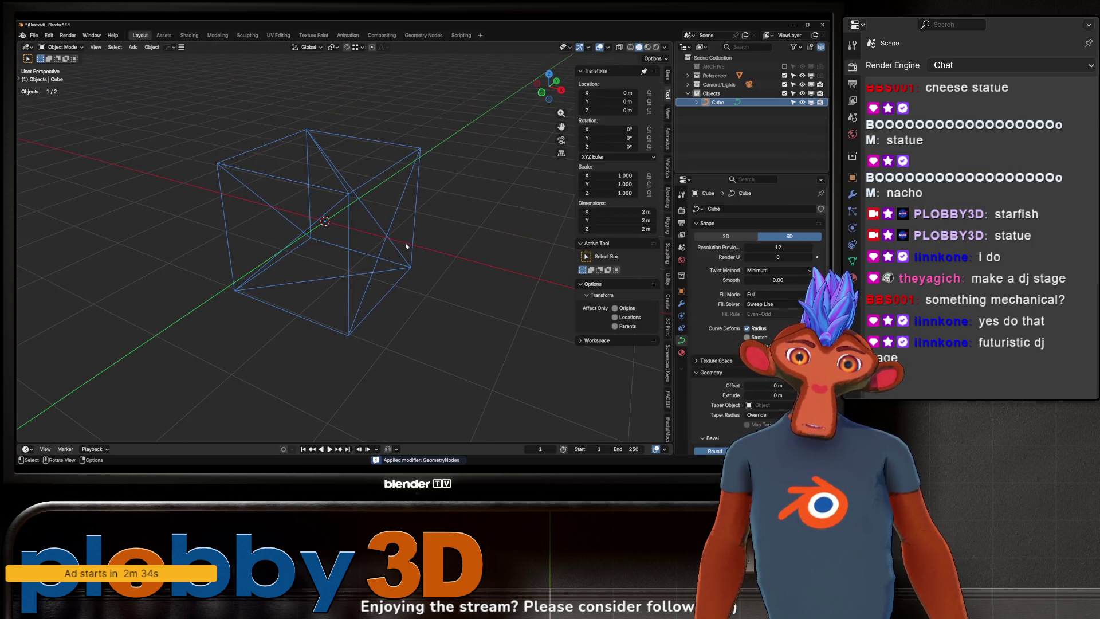
- Test a 0.099 m curve bevel, then reset the Bevel Depth to 0 m
{"action": "scroll", "coordinate": [745, 321], "scroll_direction": "down", "scroll_amount": 3}
{"action": "mouse_move", "coordinate": [765, 409]}
{"action": "left_mouse_down"}
{"action": "mouse_move", "coordinate": [848, 409]}
{"action": "mouse_move", "coordinate": [770, 409]}
{"action": "mouse_move", "coordinate": [825, 409]}
{"action": "mouse_move", "coordinate": [804, 409]}
{"action": "left_mouse_up"}
{"action": "middle_click_drag", "start_coordinate": [492, 275], "coordinate": [526, 290]}
{"action": "mouse_move", "coordinate": [435, 298]}
{"action": "middle_mouse_down"}
{"action": "mouse_move", "coordinate": [324, 329]}
{"action": "mouse_move", "coordinate": [391, 317]}
{"action": "middle_mouse_up"}
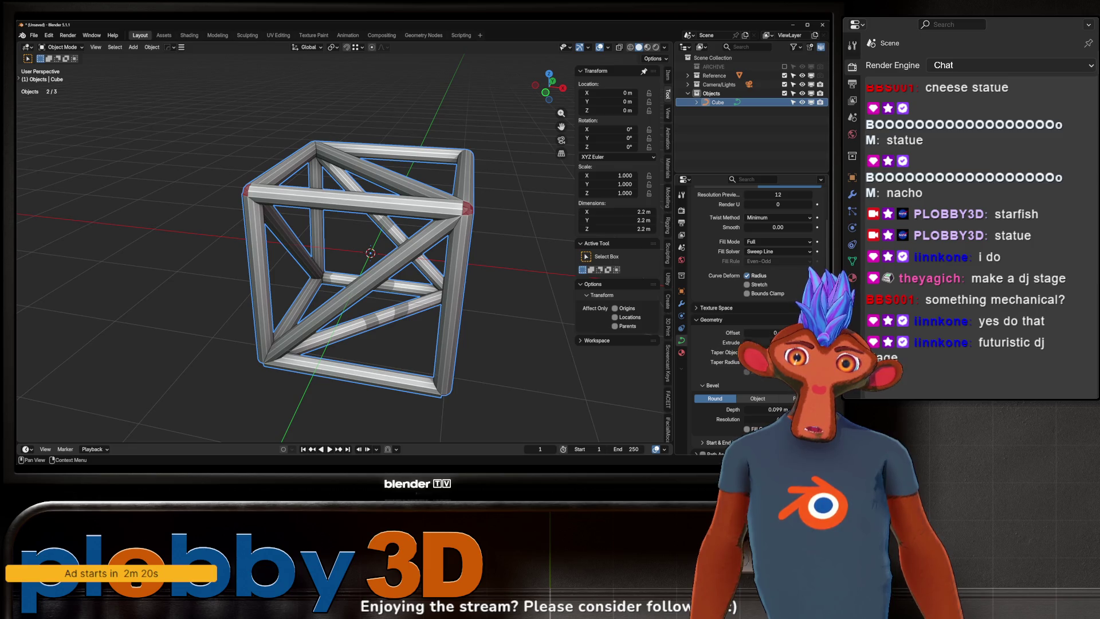
{"action": "left_click_drag", "start_coordinate": [768, 409], "coordinate": [750, 409]}
{"action": "scroll", "coordinate": [754, 315], "scroll_direction": "up", "scroll_amount": 3}
{"action": "left_click", "coordinate": [681, 305]}
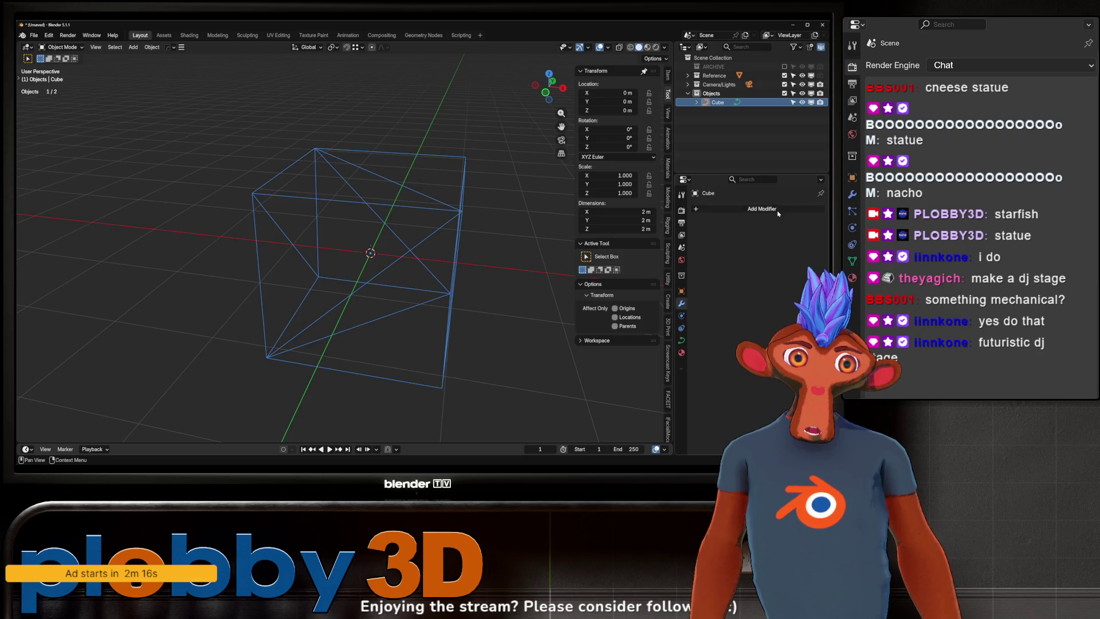
- Add a Curve to Tube modifier with 0.047 m scale and resolution 3
{"action": "left_click", "coordinate": [778, 213]}
{"action": "mouse_move", "coordinate": [739, 231]}
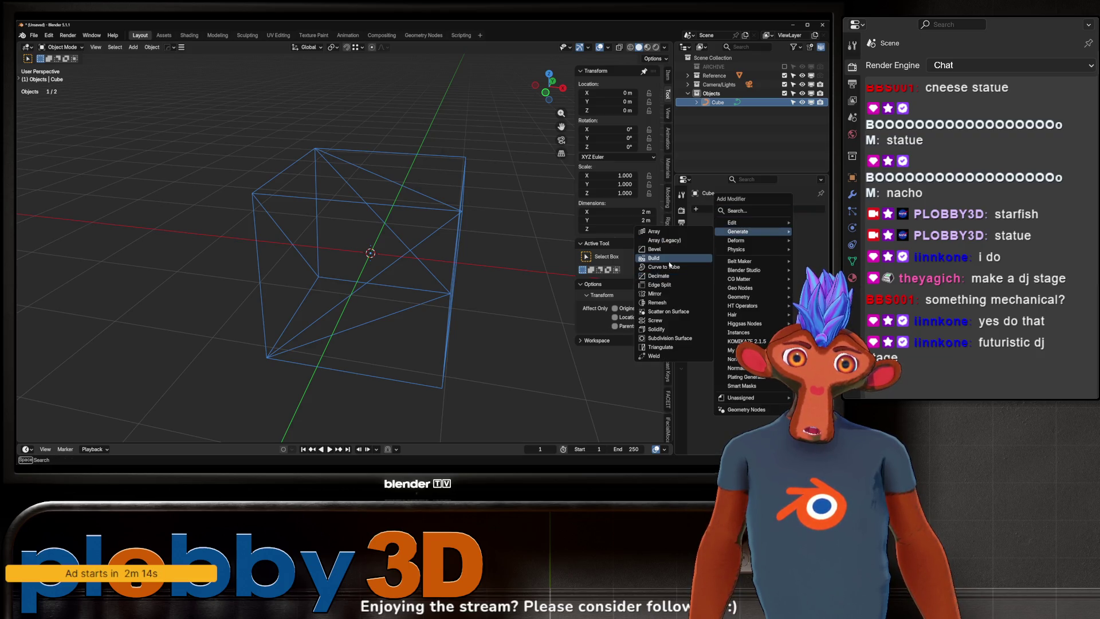
{"action": "left_click", "coordinate": [663, 267]}
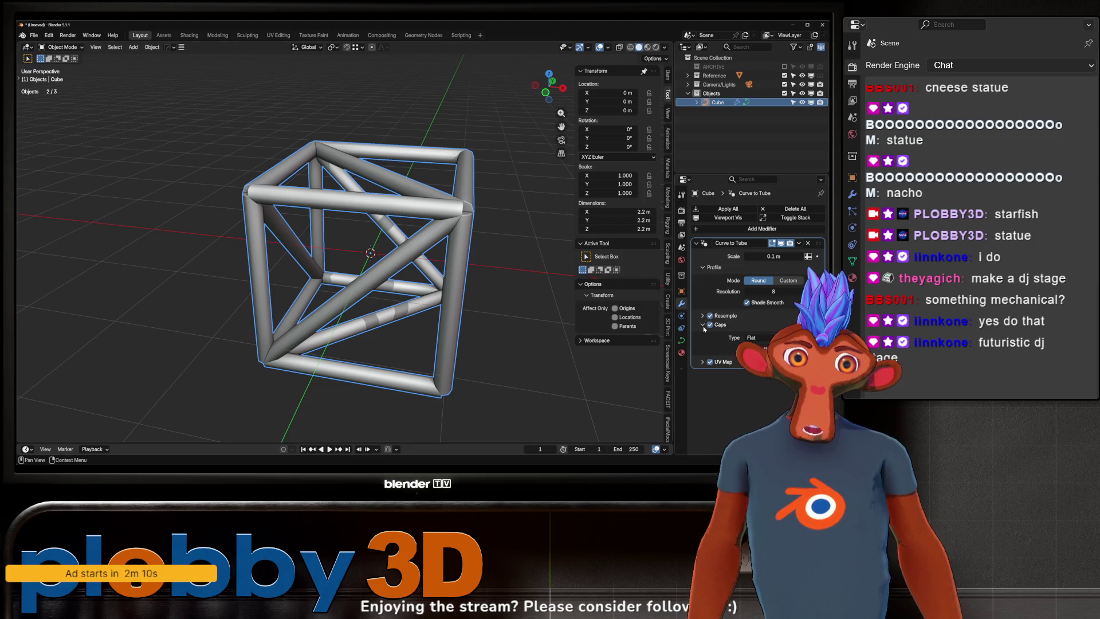
{"action": "middle_click_drag", "start_coordinate": [401, 275], "coordinate": [446, 278]}
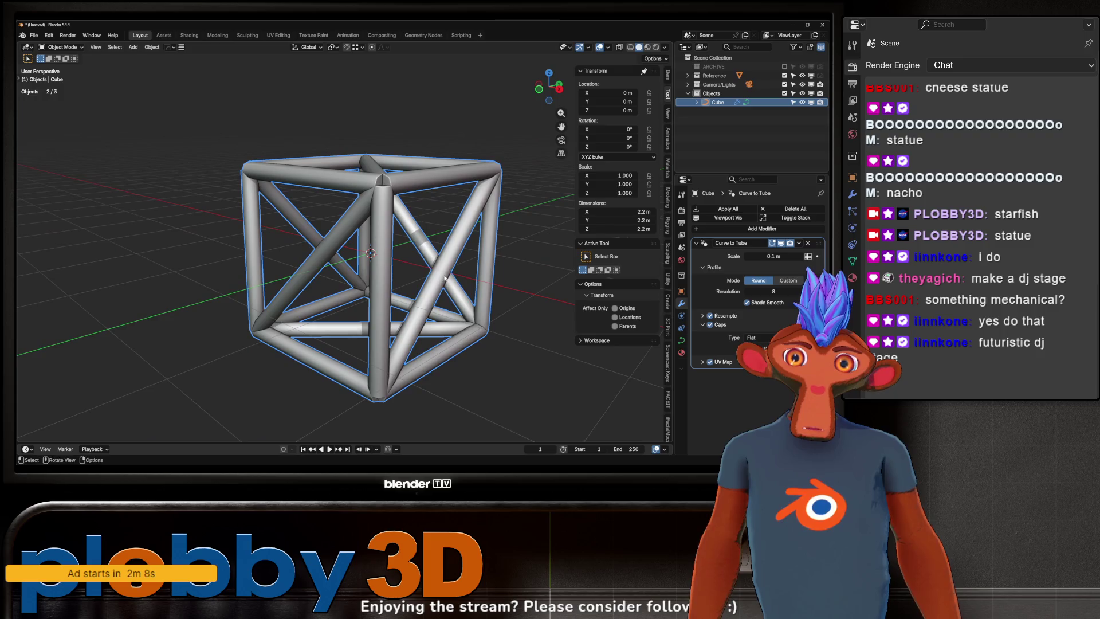
{"action": "left_click_drag", "start_coordinate": [773, 257], "coordinate": [748, 256]}
{"action": "middle_click_drag", "start_coordinate": [350, 325], "coordinate": [367, 321]}
{"action": "scroll", "coordinate": [367, 321], "scroll_direction": "up", "scroll_amount": 4}
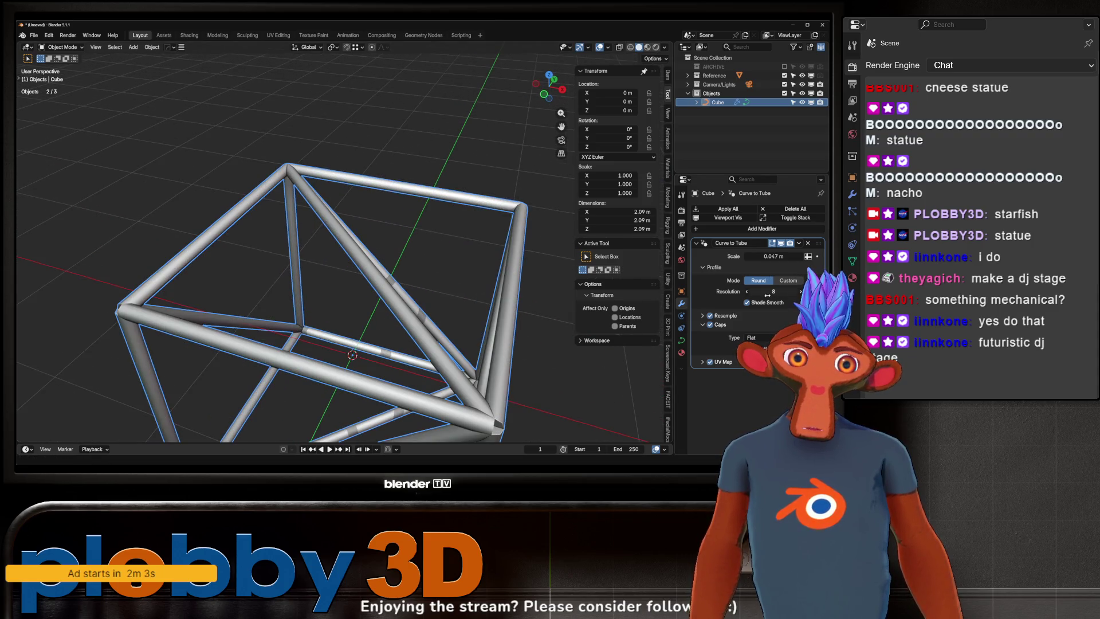
{"action": "left_click_drag", "start_coordinate": [767, 293], "coordinate": [750, 293]}
{"action": "scroll", "coordinate": [416, 274], "scroll_direction": "down", "scroll_amount": 3}
{"action": "middle_click_drag", "start_coordinate": [415, 274], "coordinate": [433, 276]}
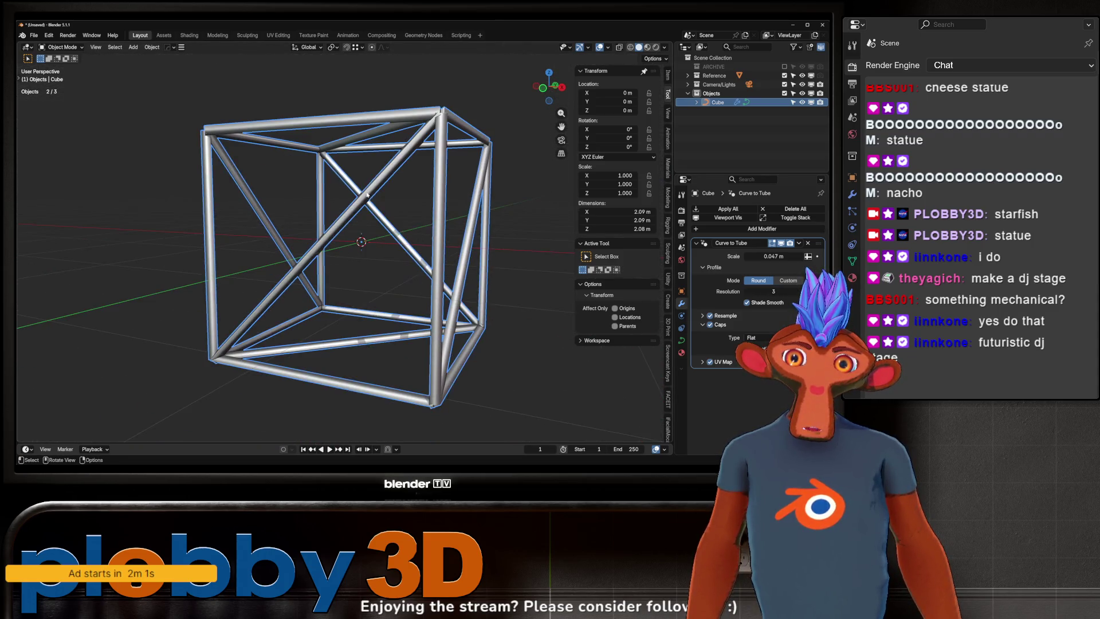
- Shade the tubes flat and uncheck Shade Smooth
{"action": "right_click", "coordinate": [434, 278]}
{"action": "mouse_move", "coordinate": [434, 277]}
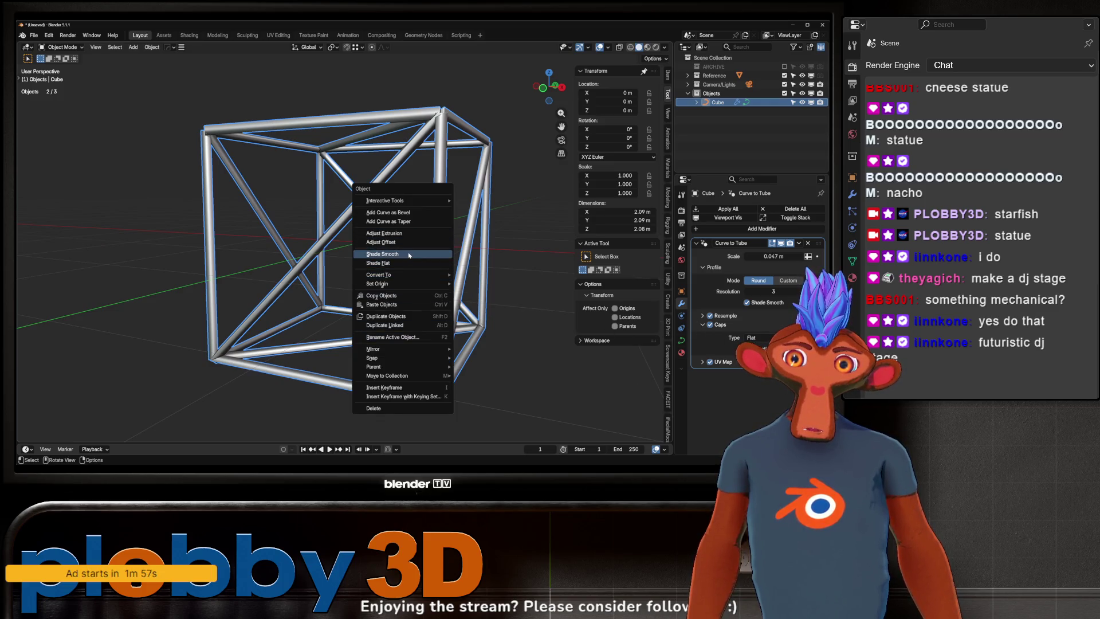
{"action": "left_click", "coordinate": [401, 262]}
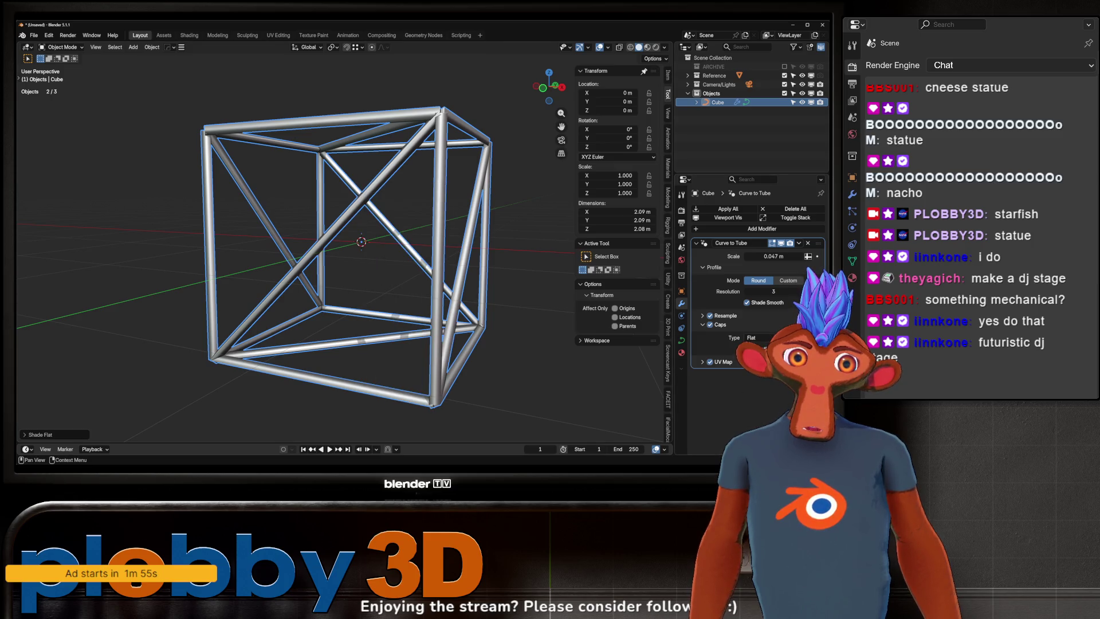
{"action": "left_click", "coordinate": [747, 302]}
{"action": "mouse_move", "coordinate": [344, 278]}
{"action": "middle_mouse_down"}
{"action": "mouse_move", "coordinate": [387, 258]}
{"action": "mouse_move", "coordinate": [413, 310]}
{"action": "middle_mouse_up"}
{"action": "scroll", "coordinate": [378, 265], "scroll_direction": "down", "scroll_amount": 5}
- Apply the tube cube's object transform so its scale reads 1.000 at 2.09 m
{"action": "key", "text": "s"}
{"action": "left_click", "coordinate": [352, 289]}
{"action": "scroll", "coordinate": [357, 292], "scroll_direction": "up", "scroll_amount": 3}
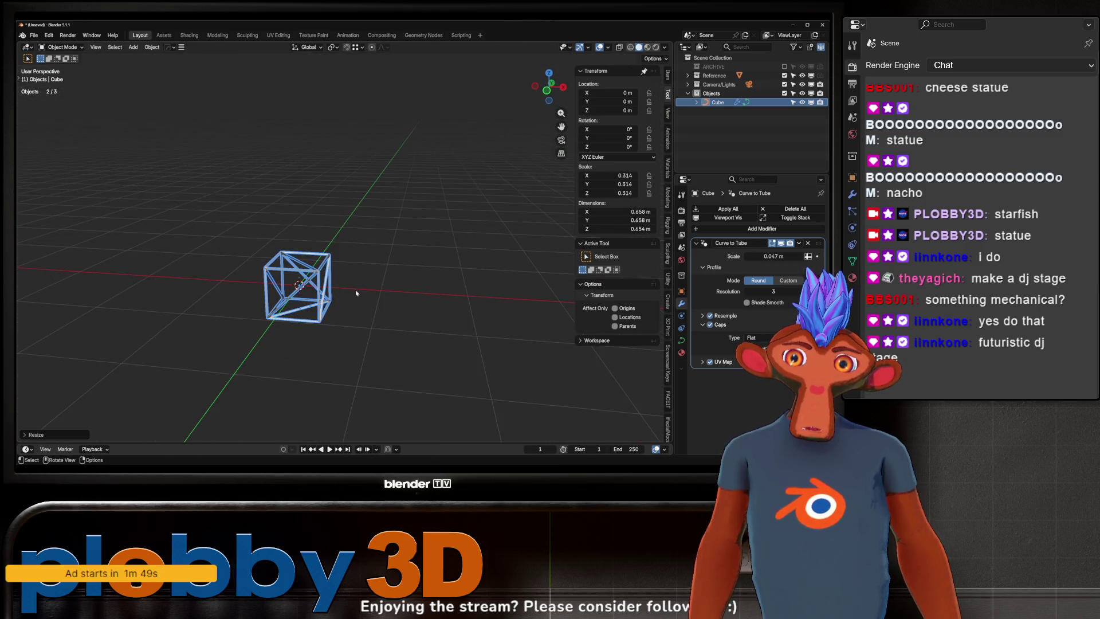
{"action": "key", "text": "shift+a"}
{"action": "key", "text": "Escape"}
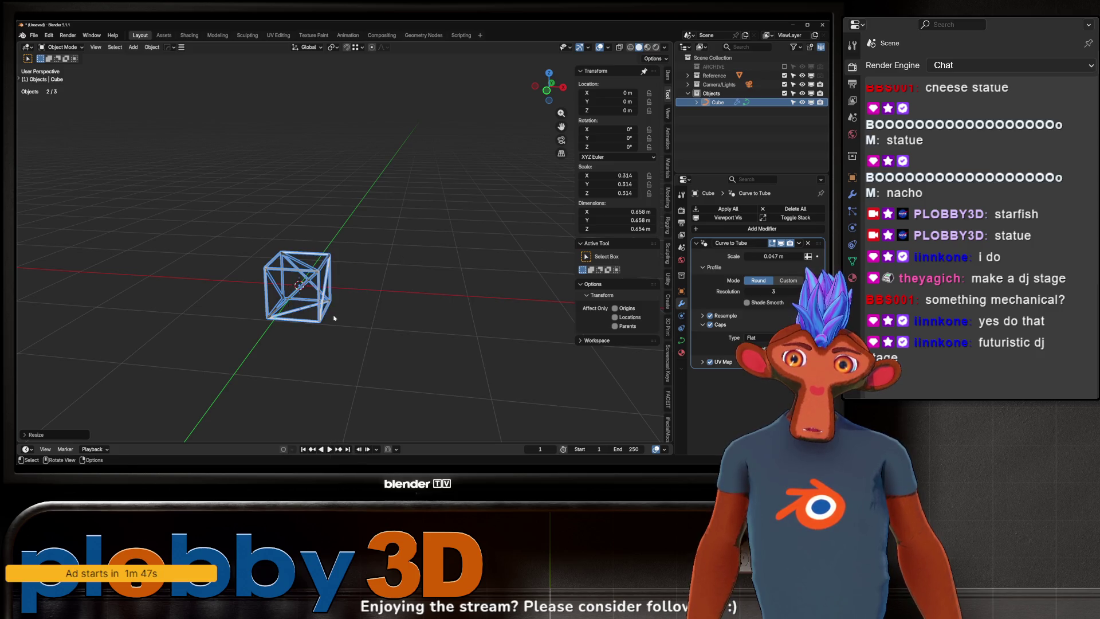
{"action": "middle_click_drag", "start_coordinate": [334, 318], "coordinate": [400, 336]}
{"action": "key", "text": "KP_1"}
{"action": "key", "text": "ctrl+a"}
{"action": "left_click", "coordinate": [338, 258]}
{"action": "middle_click_drag", "start_coordinate": [338, 258], "coordinate": [315, 260]}
- Open the Add menu and close it again without adding anything
{"action": "key", "text": "shift+a"}
{"action": "mouse_move", "coordinate": [441, 261]}
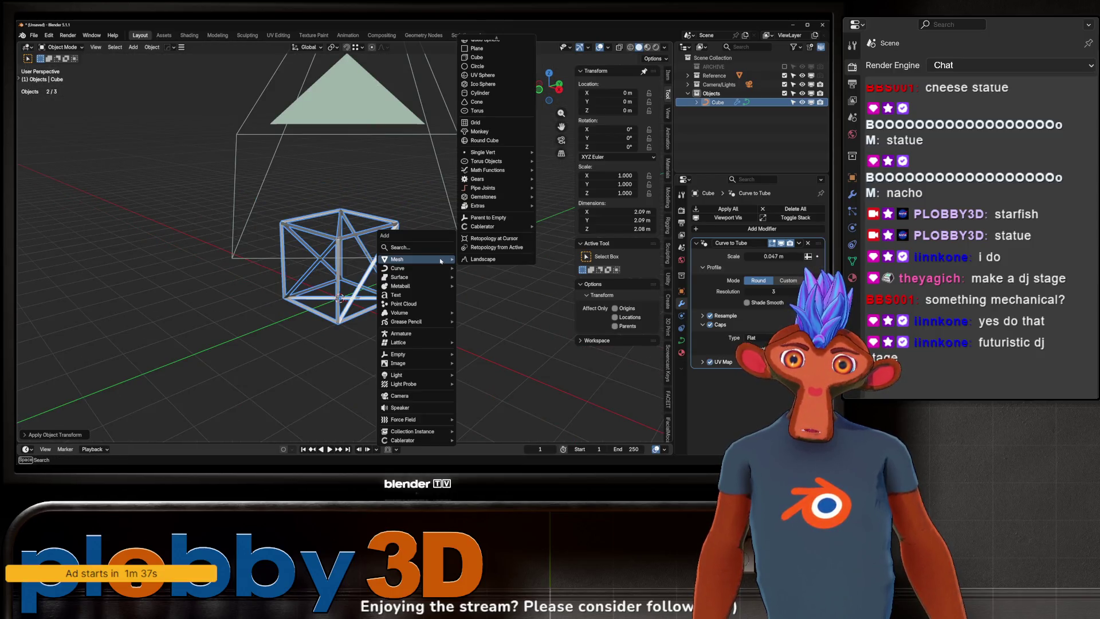
{"action": "key", "text": "Escape"}
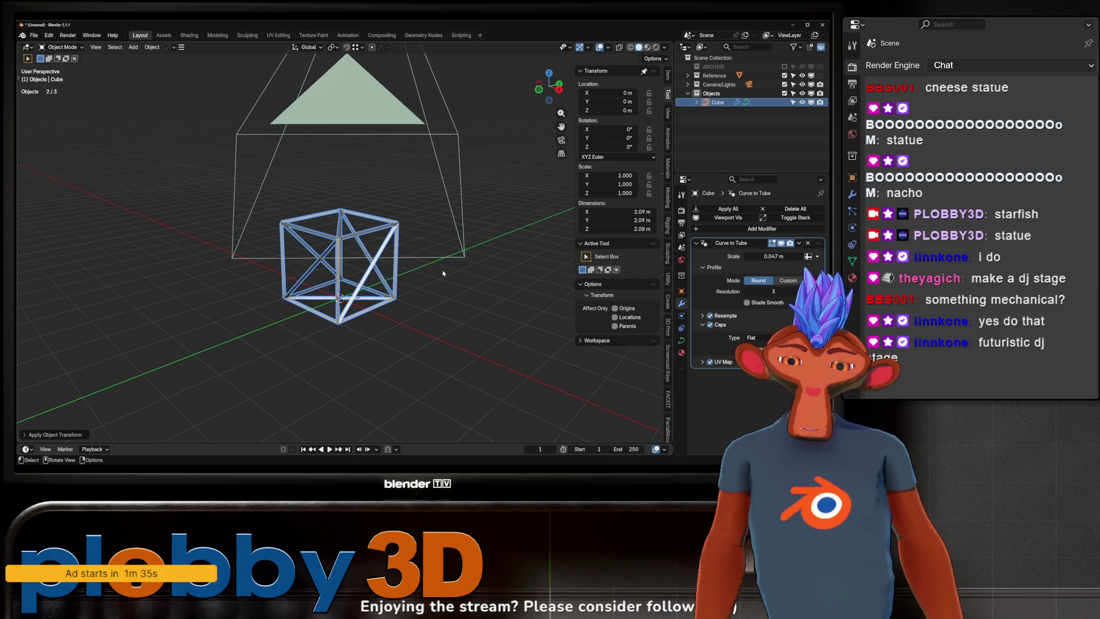
{"action": "key", "text": "shift+a"}
{"action": "key", "text": "Escape"}
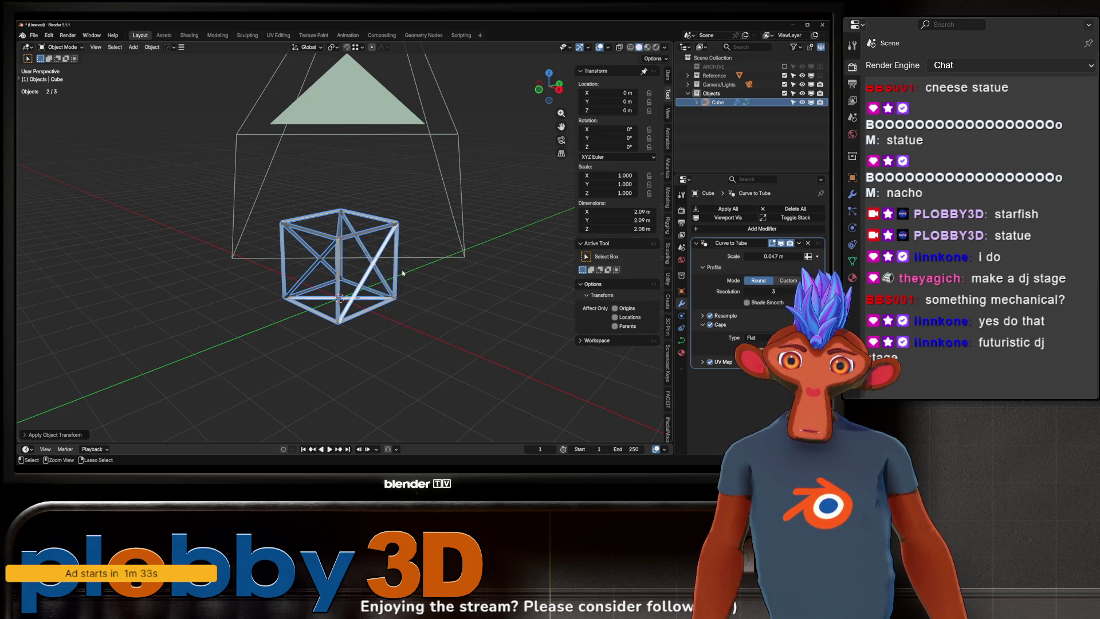
- Convert the tube cube into a real mesh of 108 vertices and 90 faces
{"action": "key", "text": "q"}
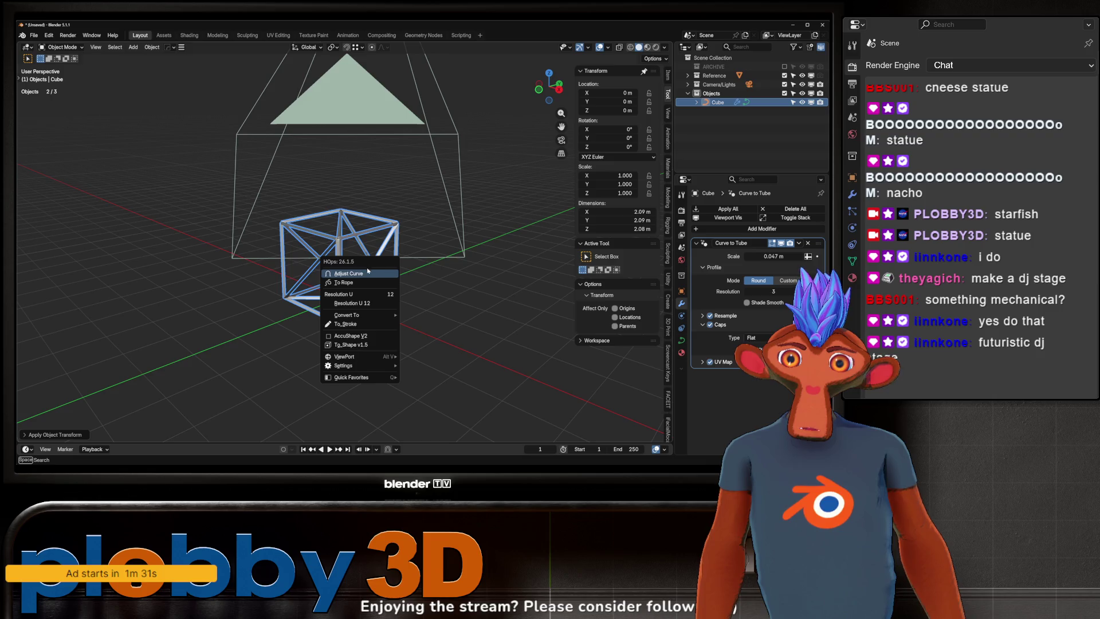
{"action": "middle_click_drag", "start_coordinate": [386, 209], "coordinate": [417, 205]}
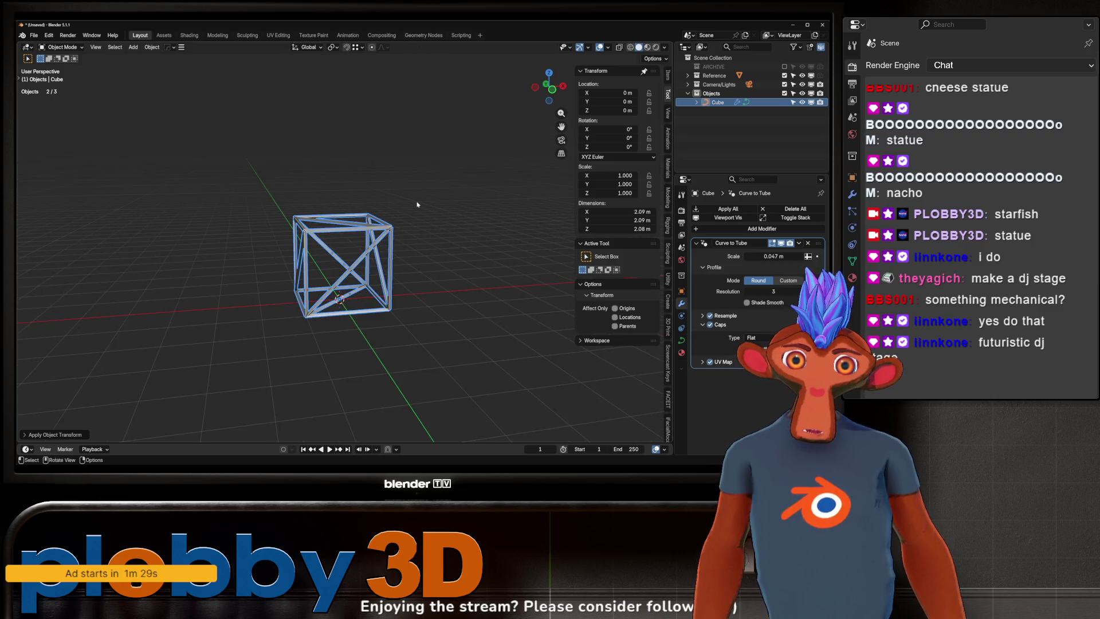
{"action": "right_click", "coordinate": [352, 260]}
{"action": "mouse_move", "coordinate": [355, 269]}
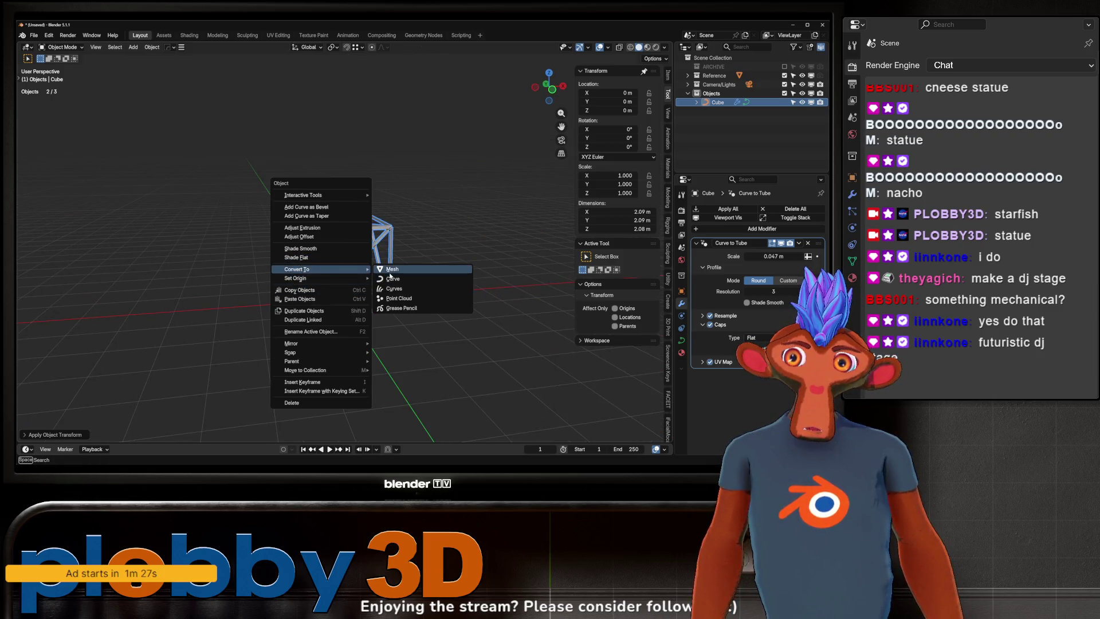
{"action": "left_click", "coordinate": [390, 271]}
{"action": "key", "text": "shift+a"}
{"action": "mouse_move", "coordinate": [427, 284]}
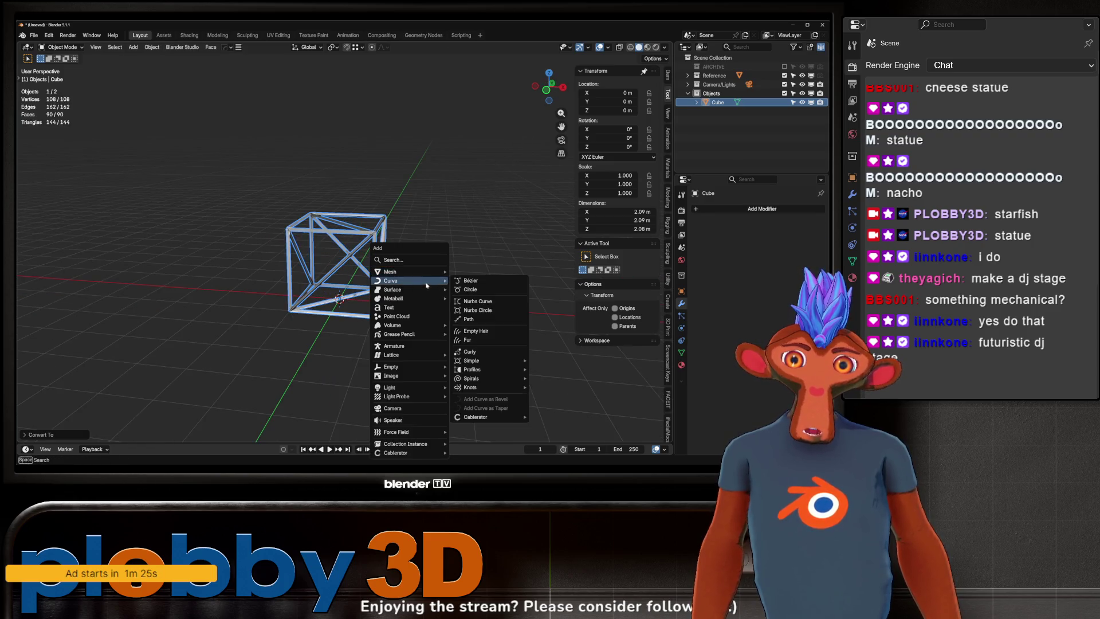
{"action": "key", "text": "shift+ctrl+a"}
{"action": "left_click", "coordinate": [309, 238]}
{"action": "key", "text": "y"}
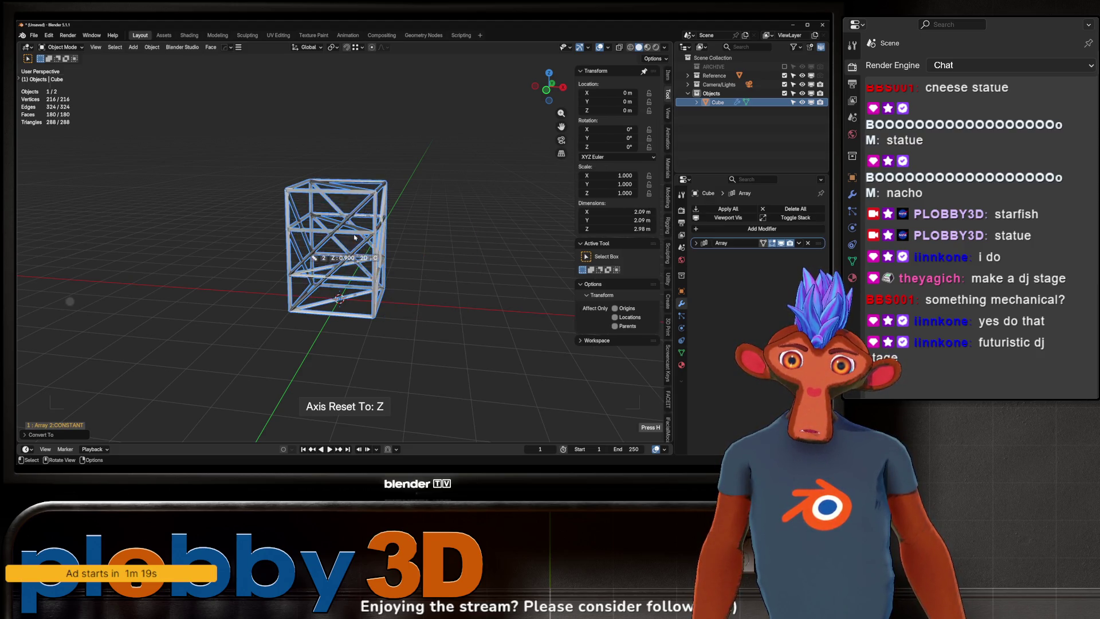
{"action": "mouse_move", "coordinate": [396, 231]}
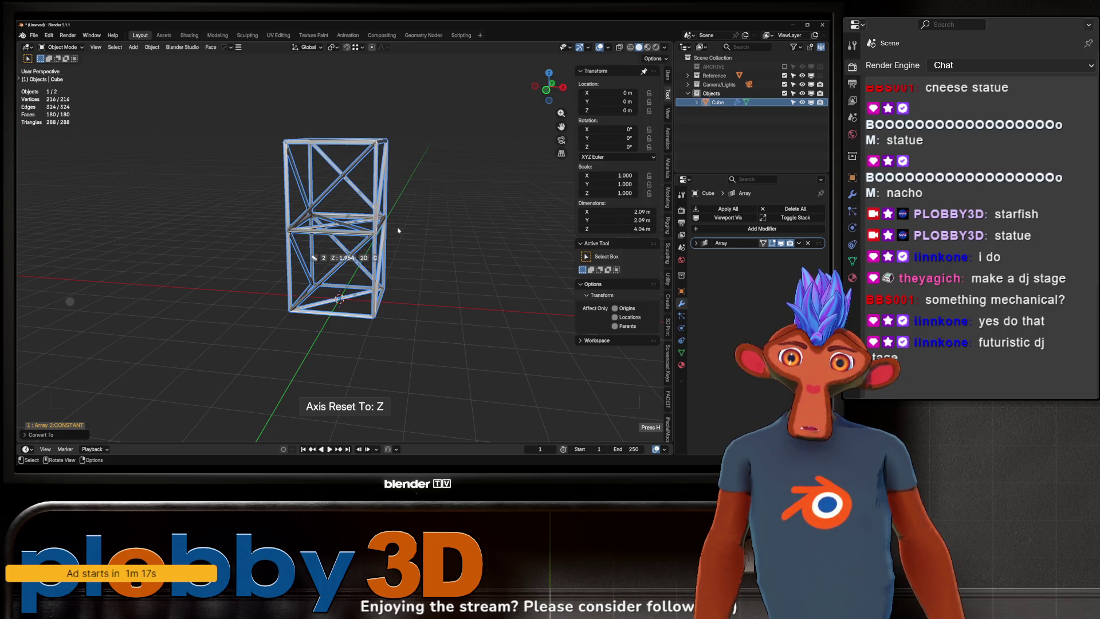
{"action": "scroll", "coordinate": [399, 233], "scroll_direction": "up", "scroll_amount": 7}
{"action": "mouse_move", "coordinate": [399, 234]}
{"action": "middle_mouse_down"}
{"action": "mouse_move", "coordinate": [432, 241]}
{"action": "mouse_move", "coordinate": [442, 210]}
{"action": "mouse_move", "coordinate": [355, 154]}
{"action": "mouse_move", "coordinate": [354, 296]}
{"action": "mouse_move", "coordinate": [329, 245]}
{"action": "mouse_move", "coordinate": [355, 362]}
{"action": "middle_mouse_up"}
{"action": "scroll", "coordinate": [340, 147], "scroll_direction": "up", "scroll_amount": 5}
{"action": "middle_click_drag", "start_coordinate": [339, 243], "coordinate": [346, 285]}
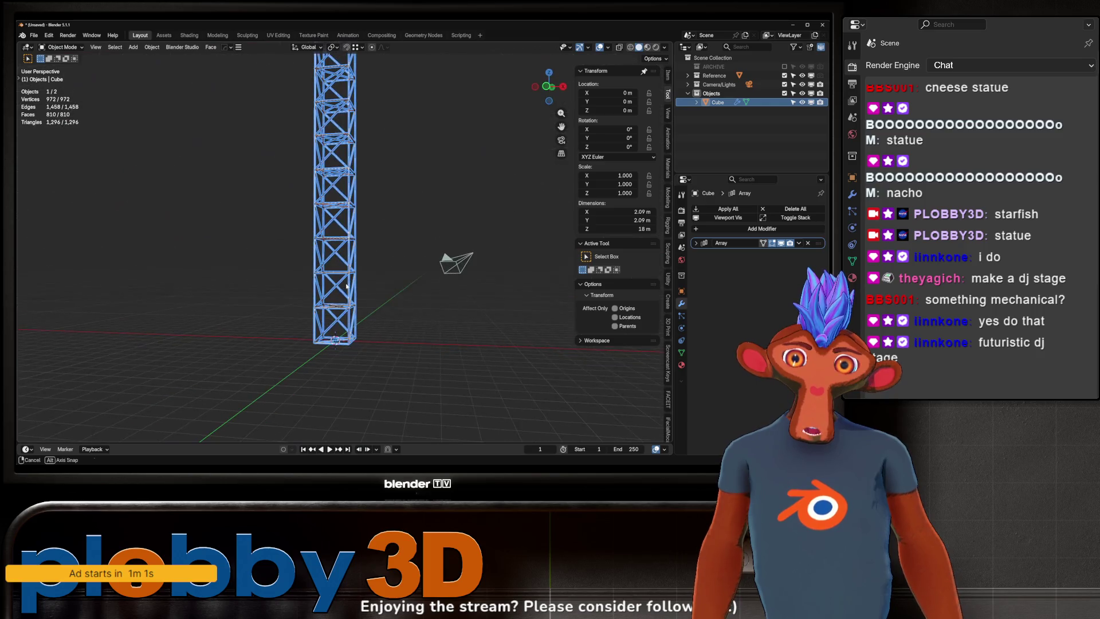
{"action": "left_click", "coordinate": [807, 242]}
{"action": "mouse_move", "coordinate": [250, 355]}
{"action": "middle_mouse_down", "text": "ctrl"}
{"action": "mouse_move", "coordinate": [250, 280]}
{"action": "mouse_move", "coordinate": [319, 282]}
{"action": "mouse_move", "coordinate": [297, 295]}
{"action": "mouse_move", "coordinate": [282, 239]}
{"action": "mouse_move", "coordinate": [329, 256]}
{"action": "mouse_move", "coordinate": [295, 266]}
{"action": "mouse_move", "coordinate": [321, 247]}
{"action": "middle_mouse_up", "text": "ctrl"}
- Select the whole cube mesh in Edit Mode within the UV Editing workspace
{"action": "key", "text": "Tab"}
{"action": "key", "text": "Home"}
{"action": "key", "text": "a"}
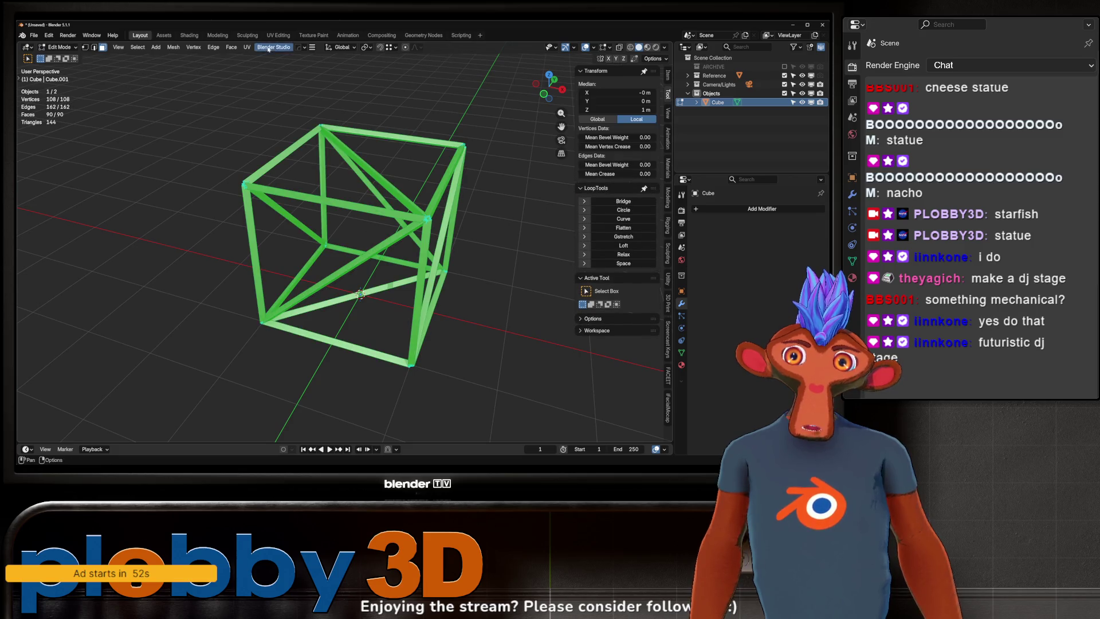
{"action": "left_click", "coordinate": [279, 35]}
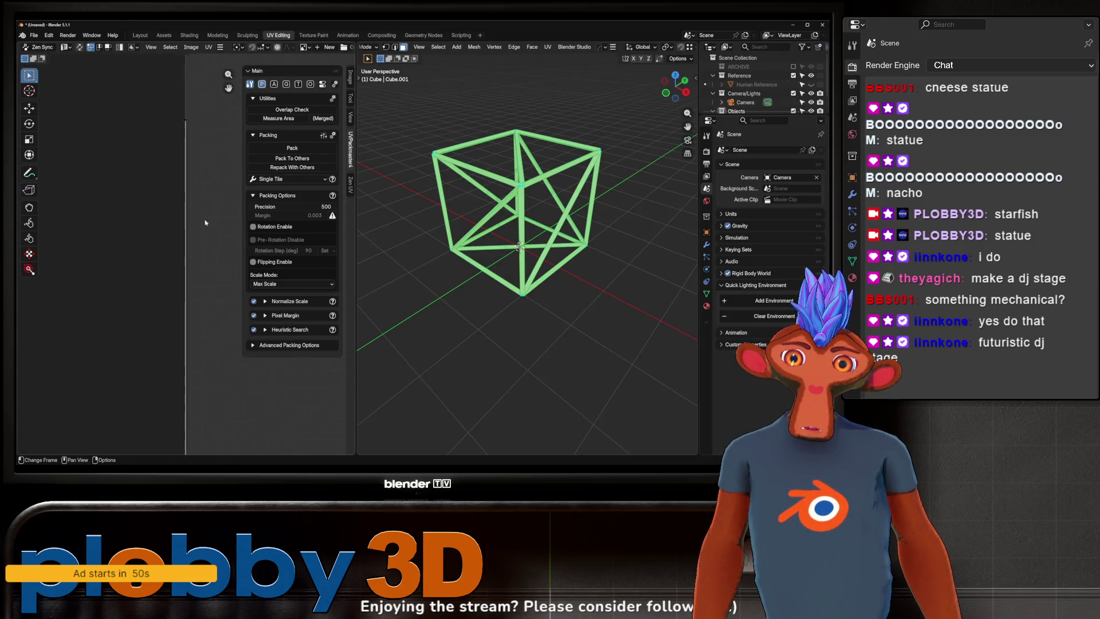
{"action": "key", "text": "Tab"}
{"action": "middle_click_drag", "start_coordinate": [516, 258], "coordinate": [697, 323]}
{"action": "scroll", "coordinate": [630, 304], "scroll_direction": "up", "scroll_amount": 3}
{"action": "left_click", "coordinate": [706, 244]}
{"action": "key", "text": "Tab"}
{"action": "mouse_move", "coordinate": [601, 305]}
{"action": "middle_mouse_down"}
{"action": "mouse_move", "coordinate": [473, 305]}
{"action": "mouse_move", "coordinate": [487, 286]}
{"action": "middle_mouse_up"}
{"action": "scroll", "coordinate": [583, 302], "scroll_direction": "up", "scroll_amount": 4}
- In edge mode, mark seams from the UV islands
{"action": "key", "text": "2"}
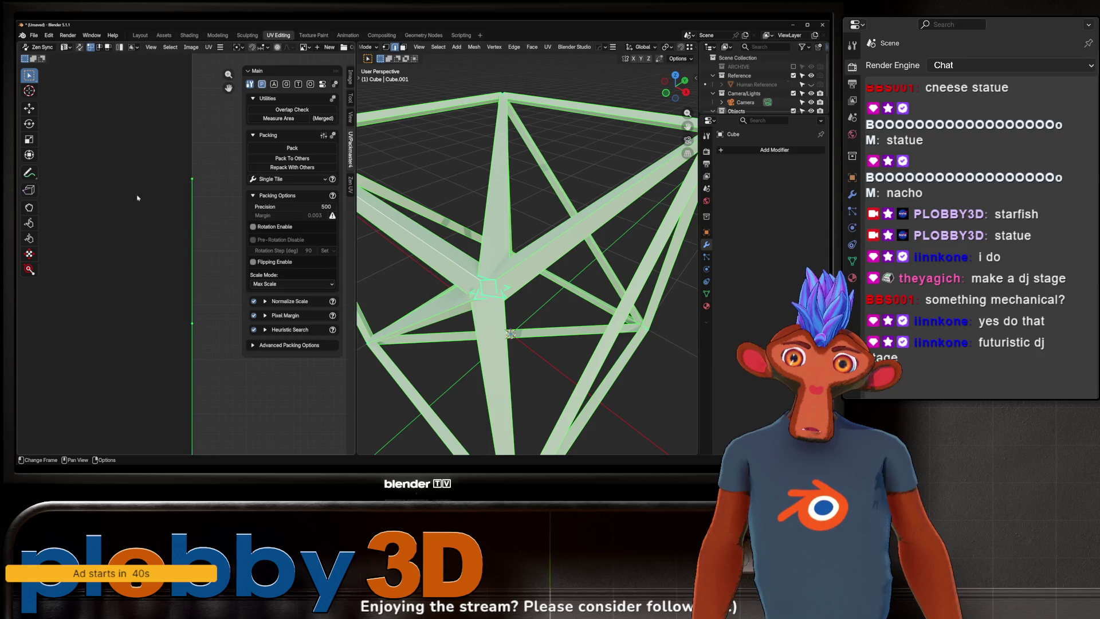
{"action": "left_click", "coordinate": [208, 47]}
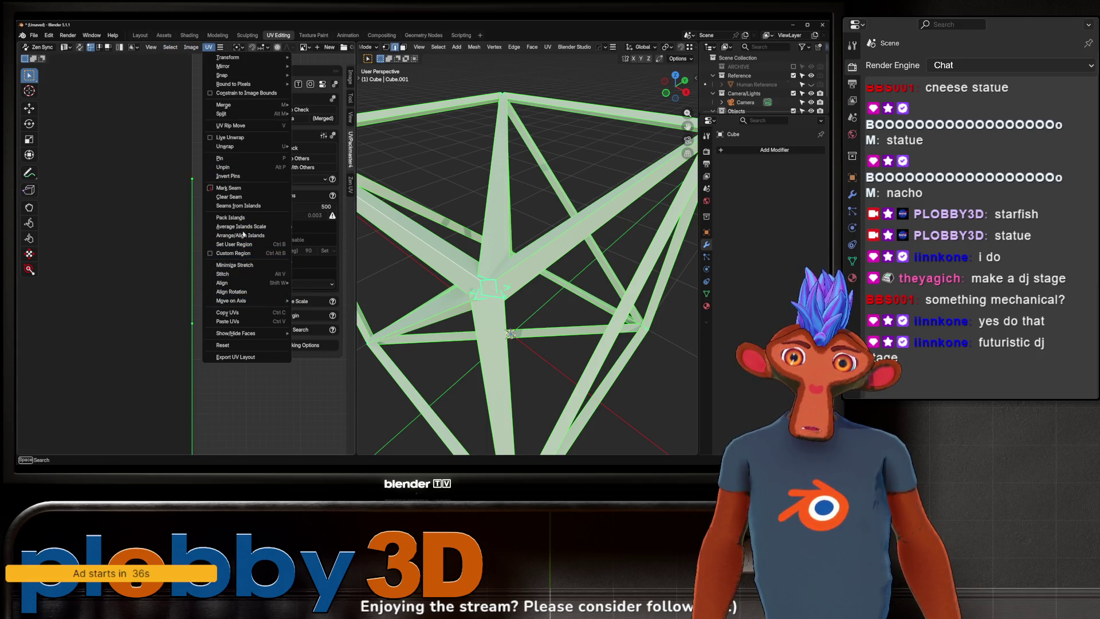
{"action": "left_click", "coordinate": [238, 205]}
{"action": "scroll", "coordinate": [499, 232], "scroll_direction": "down", "scroll_amount": 3}
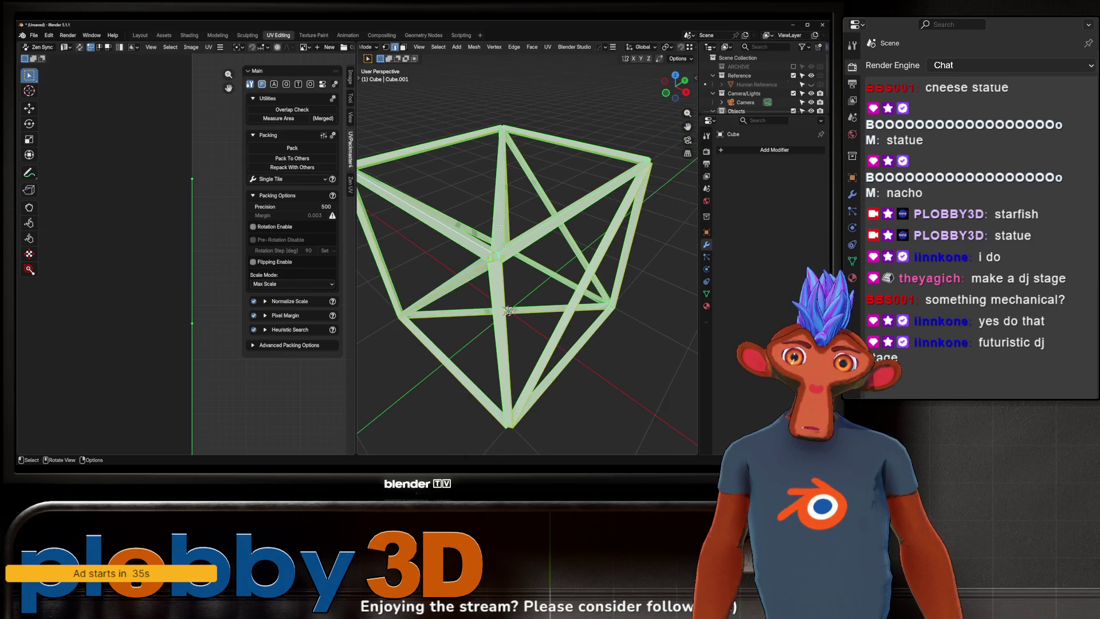
- Unwrap the cube with Conformal, then re-unwrap with Minimum Stretch into long strips
{"action": "key", "text": "u"}
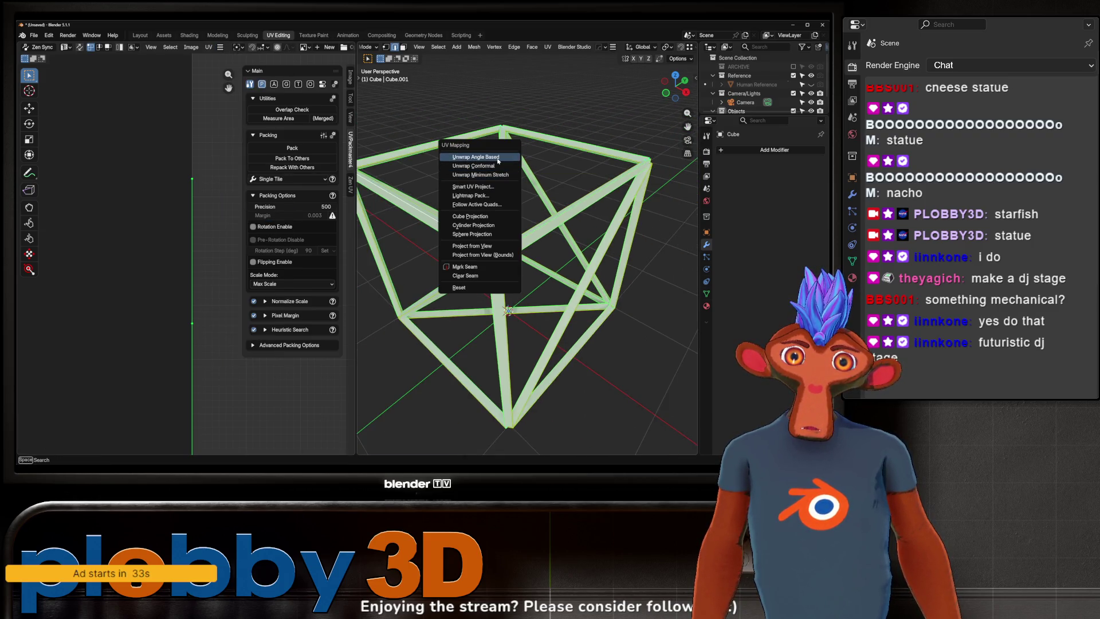
{"action": "left_click", "coordinate": [487, 166]}
{"action": "scroll", "coordinate": [131, 288], "scroll_direction": "up", "scroll_amount": 5}
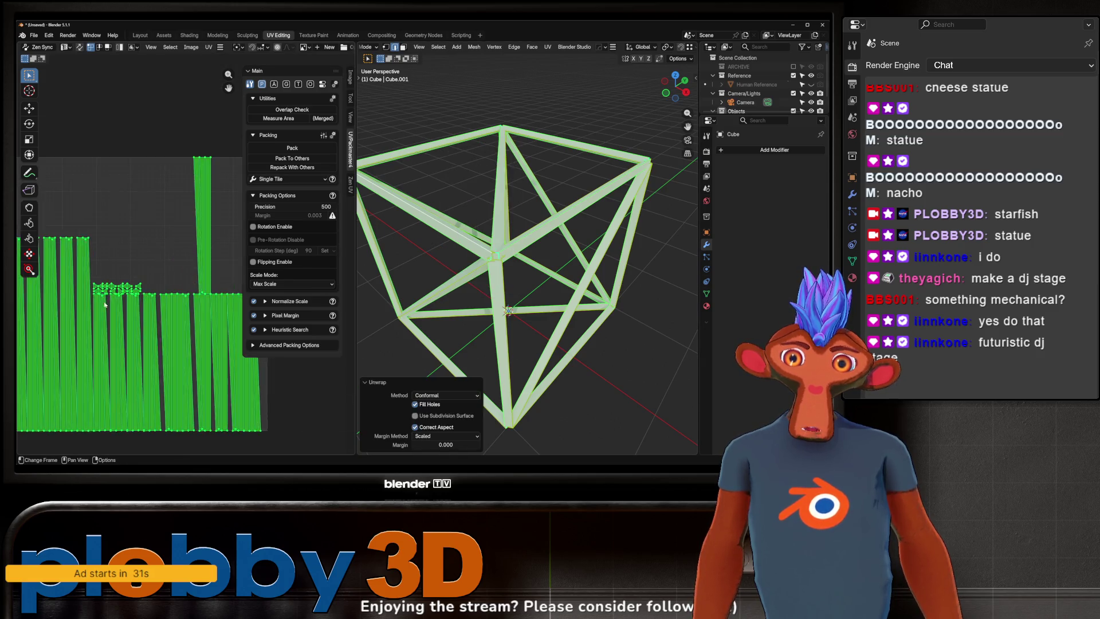
{"action": "key", "text": "alt+a"}
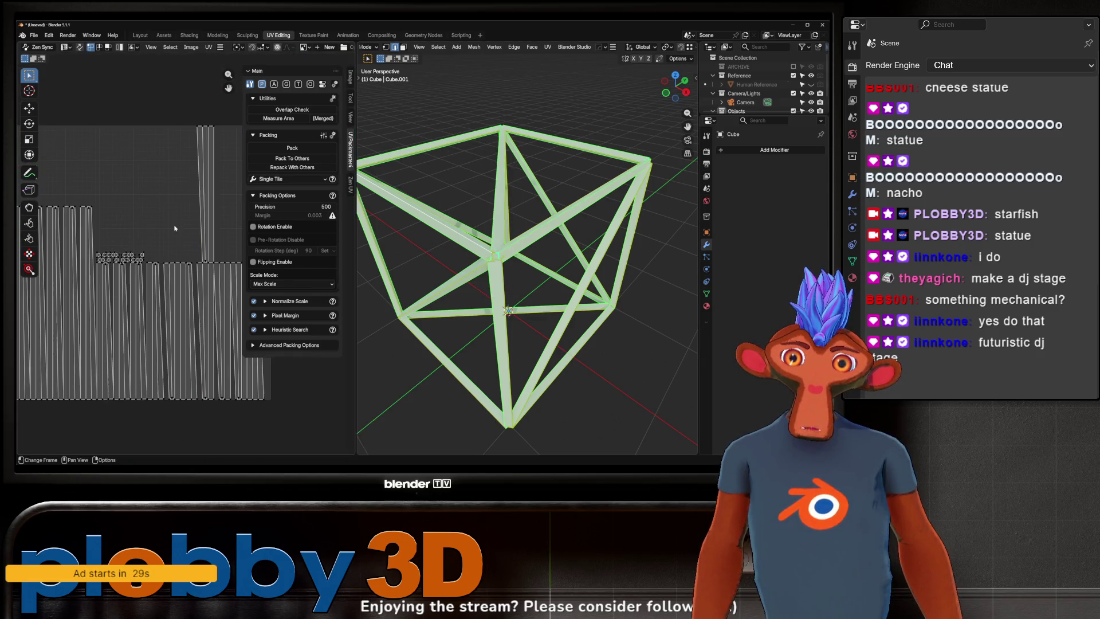
{"action": "key", "text": "u"}
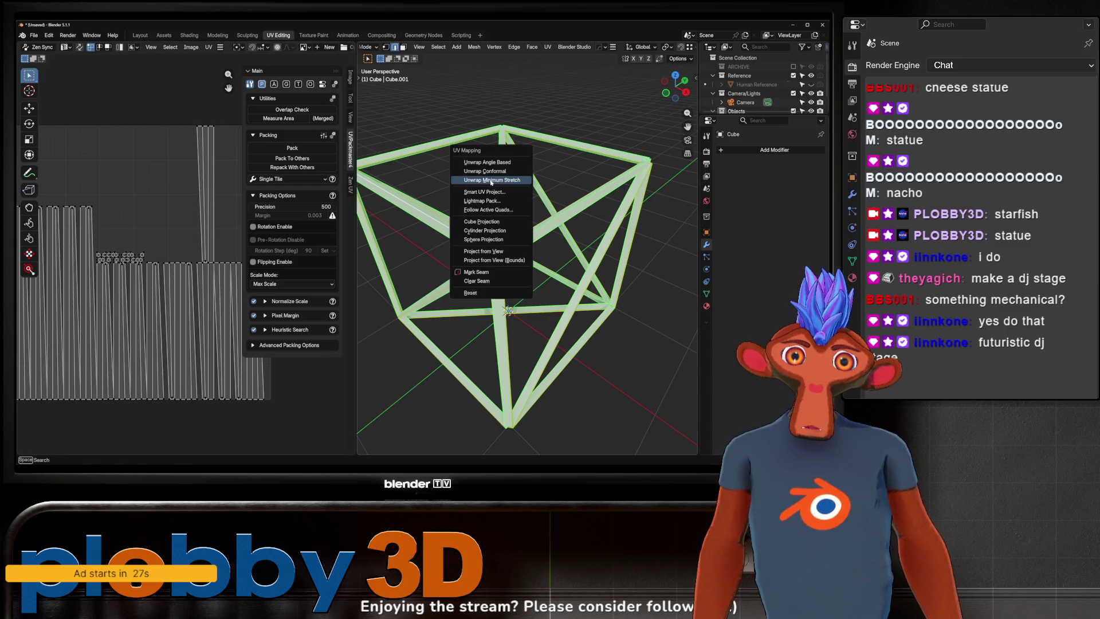
{"action": "left_click", "coordinate": [484, 180]}
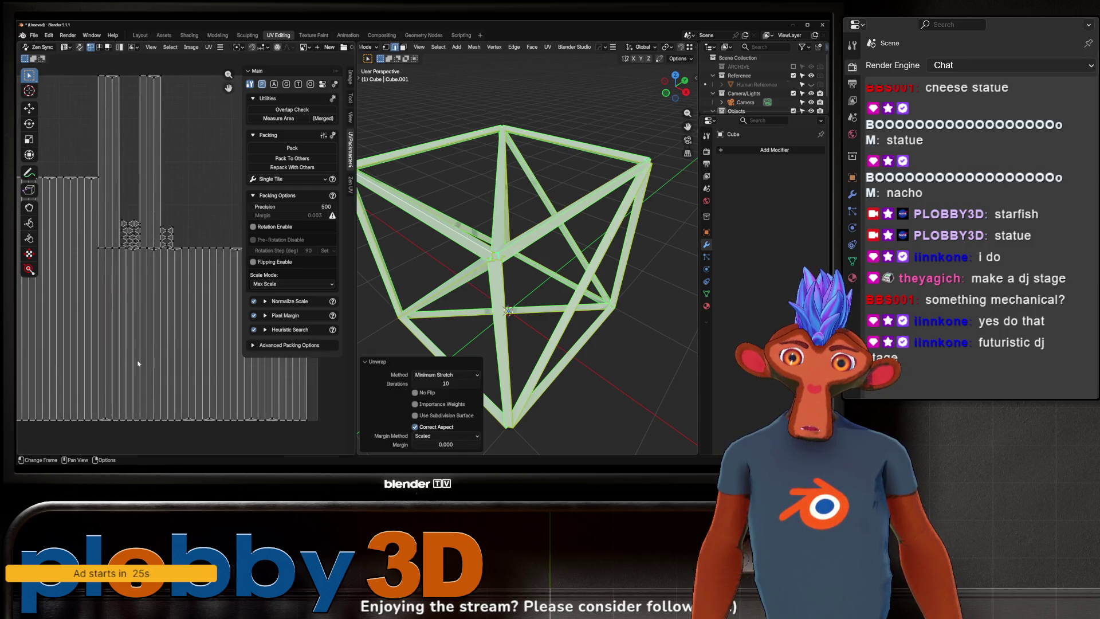
{"action": "scroll", "coordinate": [193, 399], "scroll_direction": "down", "scroll_amount": 3}
{"action": "middle_click_drag", "start_coordinate": [193, 398], "coordinate": [167, 374]}
- Return the cube to Object Mode in the Layout workspace
{"action": "key", "text": "Tab"}
{"action": "mouse_move", "coordinate": [504, 298]}
{"action": "middle_mouse_down"}
{"action": "mouse_move", "coordinate": [526, 280]}
{"action": "mouse_move", "coordinate": [523, 263]}
{"action": "mouse_move", "coordinate": [572, 264]}
{"action": "middle_mouse_up"}
{"action": "scroll", "coordinate": [526, 280], "scroll_direction": "down", "scroll_amount": 3}
{"action": "left_click", "coordinate": [140, 35]}
{"action": "mouse_move", "coordinate": [344, 229]}
{"action": "middle_mouse_down"}
{"action": "mouse_move", "coordinate": [206, 139]}
{"action": "mouse_move", "coordinate": [243, 195]}
{"action": "mouse_move", "coordinate": [369, 283]}
{"action": "mouse_move", "coordinate": [429, 216]}
{"action": "mouse_move", "coordinate": [490, 285]}
{"action": "mouse_move", "coordinate": [436, 286]}
{"action": "middle_mouse_up"}
{"action": "scroll", "coordinate": [368, 283], "scroll_direction": "up", "scroll_amount": 2}
{"action": "scroll", "coordinate": [490, 285], "scroll_direction": "down", "scroll_amount": 2}
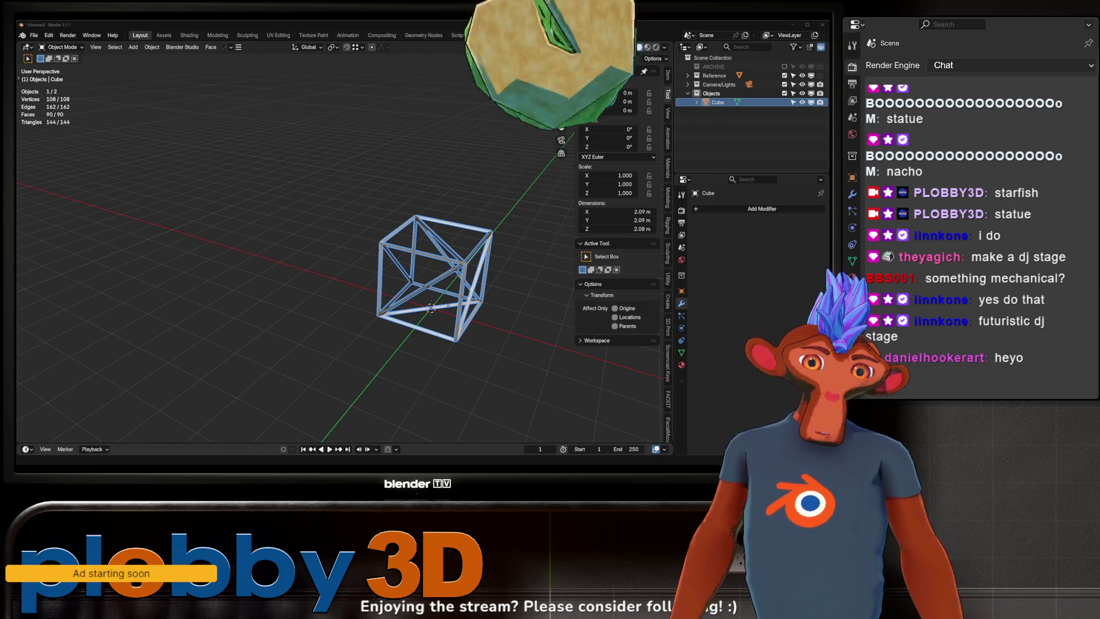
- Orbit and zoom around the wireframe cube to inspect it from the front
{"action": "mouse_move", "coordinate": [302, 277]}
{"action": "middle_mouse_down"}
{"action": "mouse_move", "coordinate": [263, 283]}
{"action": "mouse_move", "coordinate": [287, 287]}
{"action": "middle_mouse_up"}
{"action": "scroll", "coordinate": [413, 255], "scroll_direction": "down", "scroll_amount": 4}
{"action": "scroll", "coordinate": [412, 256], "scroll_direction": "up", "scroll_amount": 3}
{"action": "middle_click_drag", "start_coordinate": [412, 256], "coordinate": [435, 269]}
{"action": "scroll", "coordinate": [250, 346], "scroll_direction": "up", "scroll_amount": 4}
{"action": "mouse_move", "coordinate": [250, 346]}
{"action": "middle_mouse_down"}
{"action": "mouse_move", "coordinate": [232, 253]}
{"action": "mouse_move", "coordinate": [221, 275]}
{"action": "mouse_move", "coordinate": [228, 355]}
{"action": "mouse_move", "coordinate": [194, 358]}
{"action": "mouse_move", "coordinate": [229, 358]}
{"action": "mouse_move", "coordinate": [189, 386]}
{"action": "mouse_move", "coordinate": [209, 350]}
{"action": "mouse_move", "coordinate": [266, 323]}
{"action": "mouse_move", "coordinate": [292, 246]}
{"action": "mouse_move", "coordinate": [291, 122]}
{"action": "middle_mouse_up"}
{"action": "scroll", "coordinate": [232, 253], "scroll_direction": "down", "scroll_amount": 5}
{"action": "scroll", "coordinate": [267, 251], "scroll_direction": "up", "scroll_amount": 2}
- Deselect the cube and bring up the browser showing the Bluesky monkey post
{"action": "left_click", "coordinate": [232, 267]}
{"action": "scroll", "coordinate": [231, 267], "scroll_direction": "down", "scroll_amount": 2}
{"action": "scroll", "coordinate": [195, 359], "scroll_direction": "down", "scroll_amount": 2}
{"action": "scroll", "coordinate": [183, 364], "scroll_direction": "down", "scroll_amount": 5}
{"action": "scroll", "coordinate": [294, 310], "scroll_direction": "down", "scroll_amount": 2}
{"action": "scroll", "coordinate": [294, 309], "scroll_direction": "up", "scroll_amount": 5}
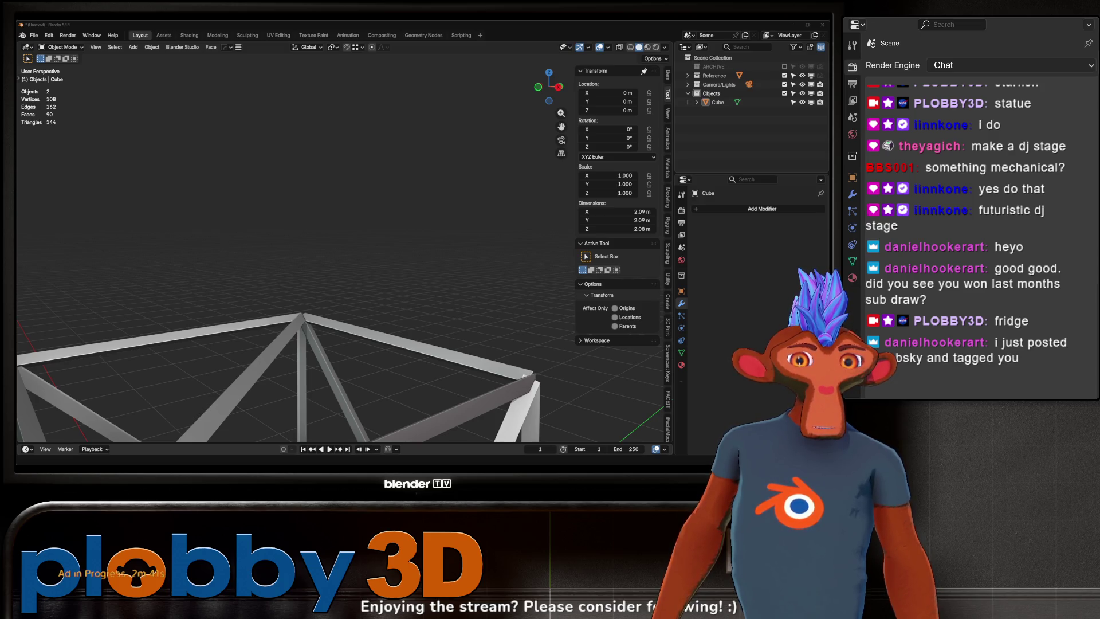
{"action": "key", "text": "alt+Tab"}
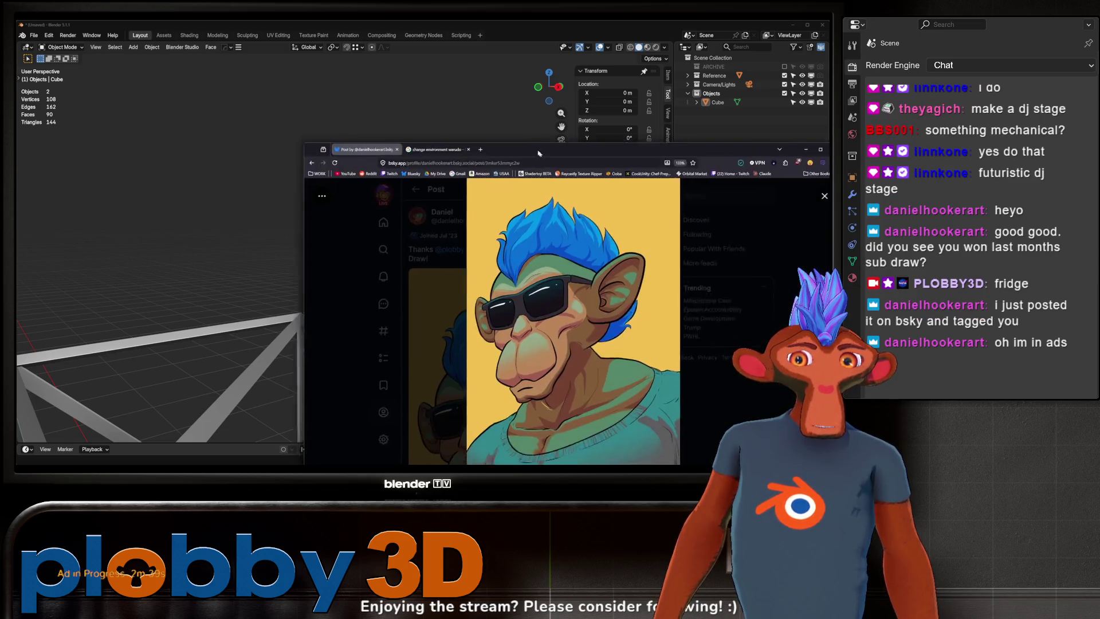
- Maximize the browser so the Bluesky monkey drawing fills the screen
{"action": "left_click", "coordinate": [712, 65]}
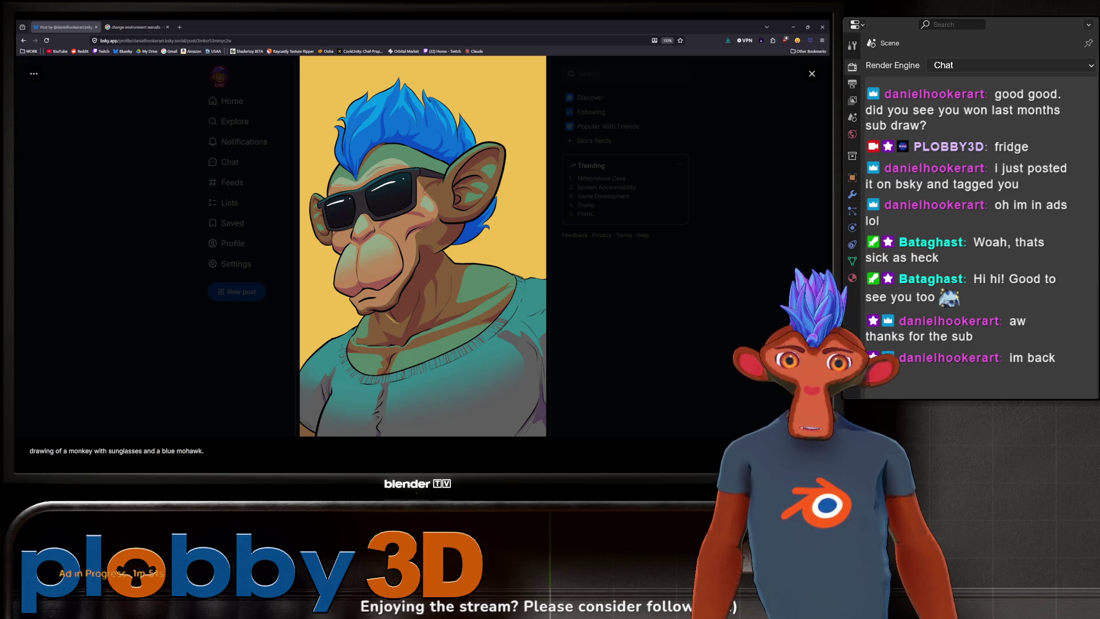
{"action": "key", "text": "alt+Tab"}
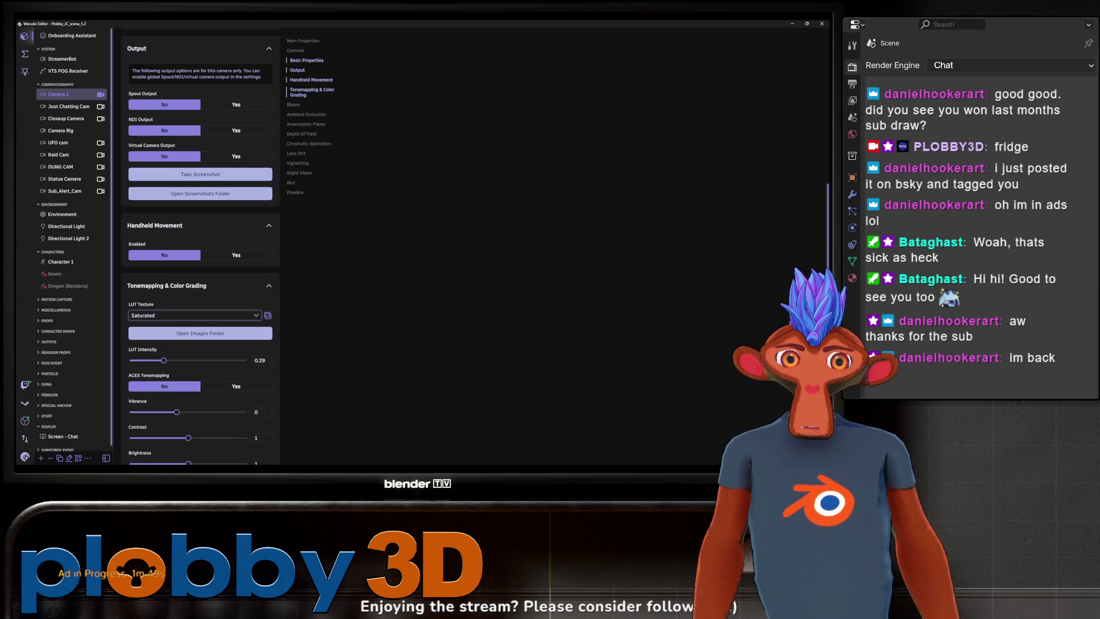
- In Warudo's Environment settings, set Allow Lights To Affect Props to No
{"action": "scroll", "coordinate": [283, 220], "scroll_direction": "down", "scroll_amount": 10}
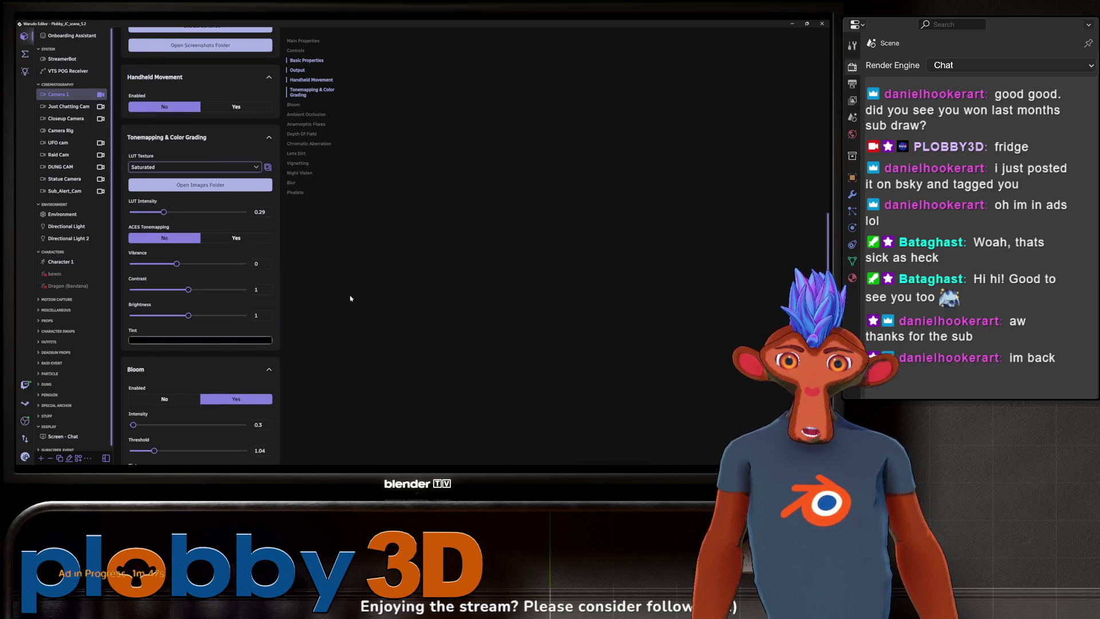
{"action": "scroll", "coordinate": [351, 295], "scroll_direction": "up", "scroll_amount": 10}
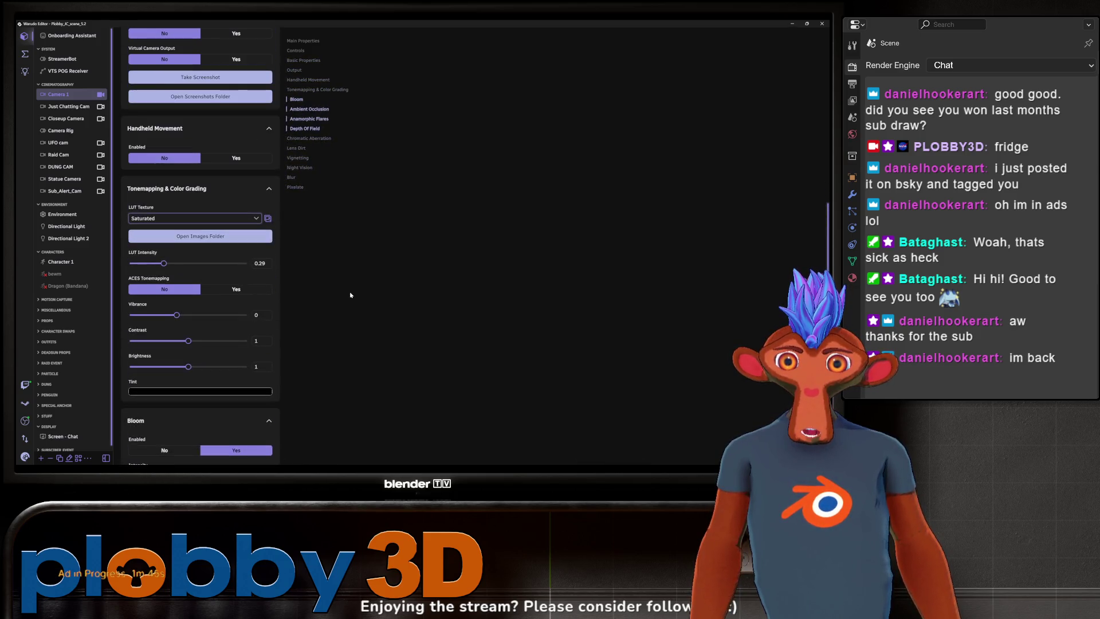
{"action": "scroll", "coordinate": [351, 295], "scroll_direction": "up", "scroll_amount": 5}
{"action": "scroll", "coordinate": [351, 294], "scroll_direction": "up", "scroll_amount": 5}
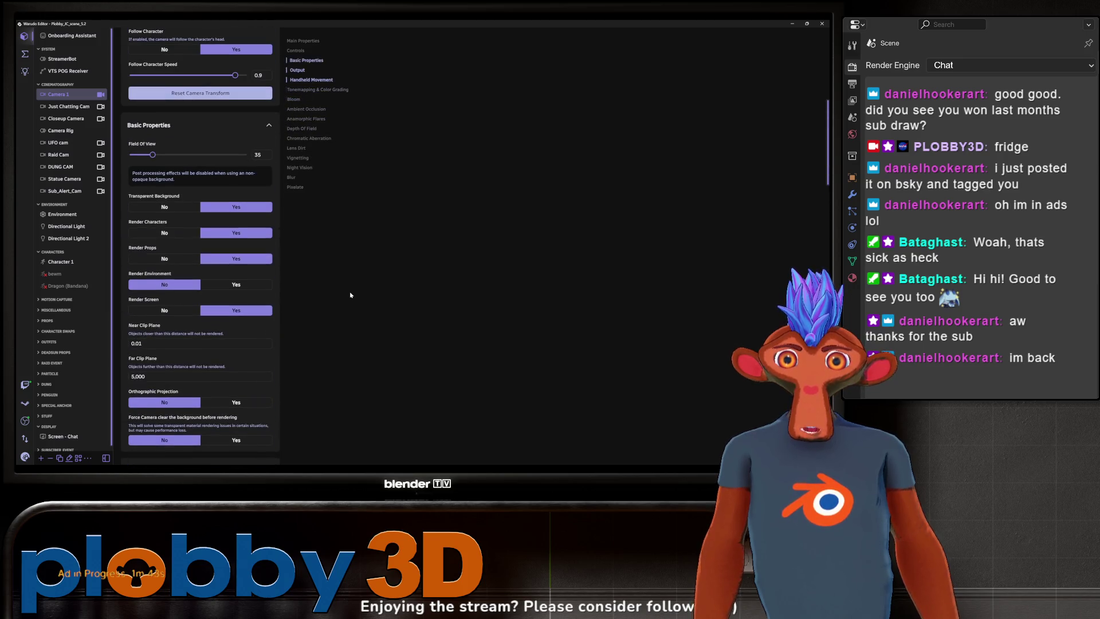
{"action": "scroll", "coordinate": [351, 295], "scroll_direction": "up", "scroll_amount": 3}
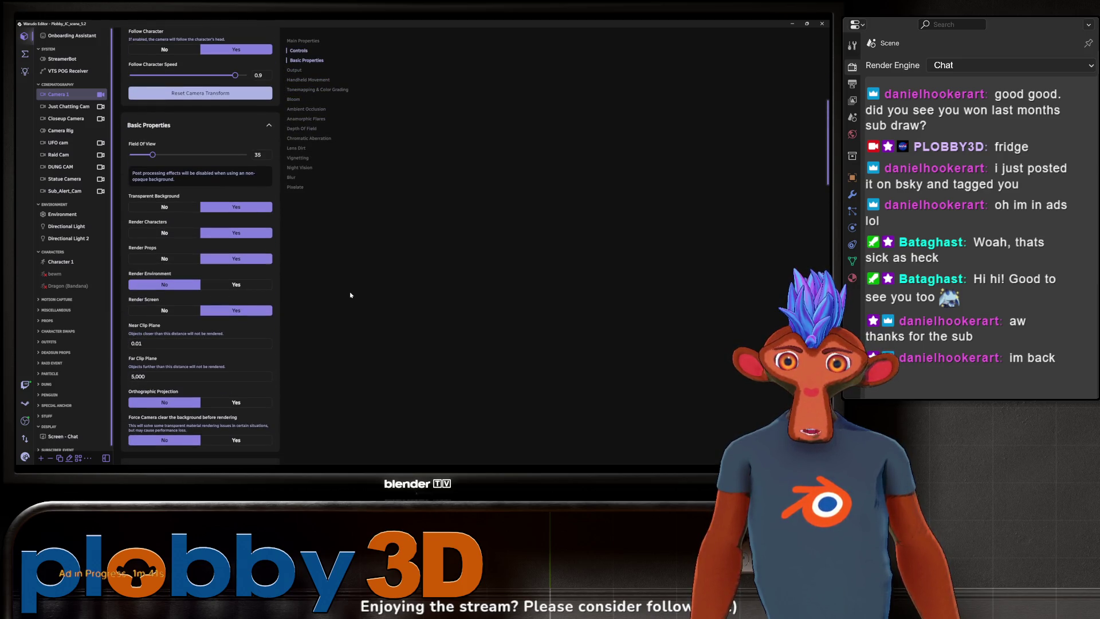
{"action": "scroll", "coordinate": [201, 229], "scroll_direction": "up", "scroll_amount": 3}
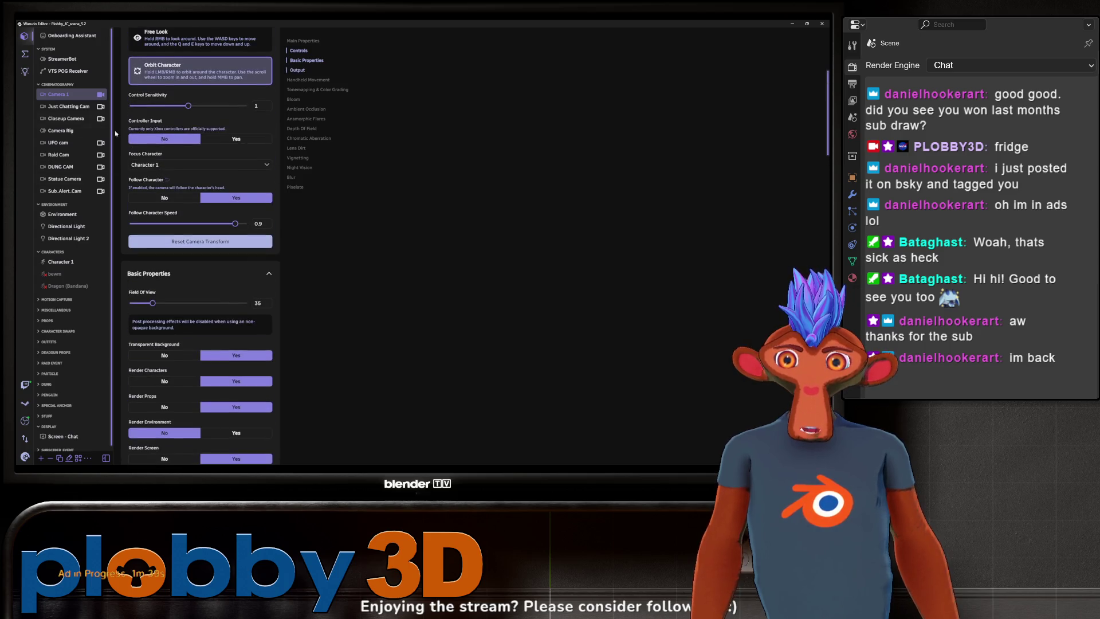
{"action": "left_click", "coordinate": [60, 214]}
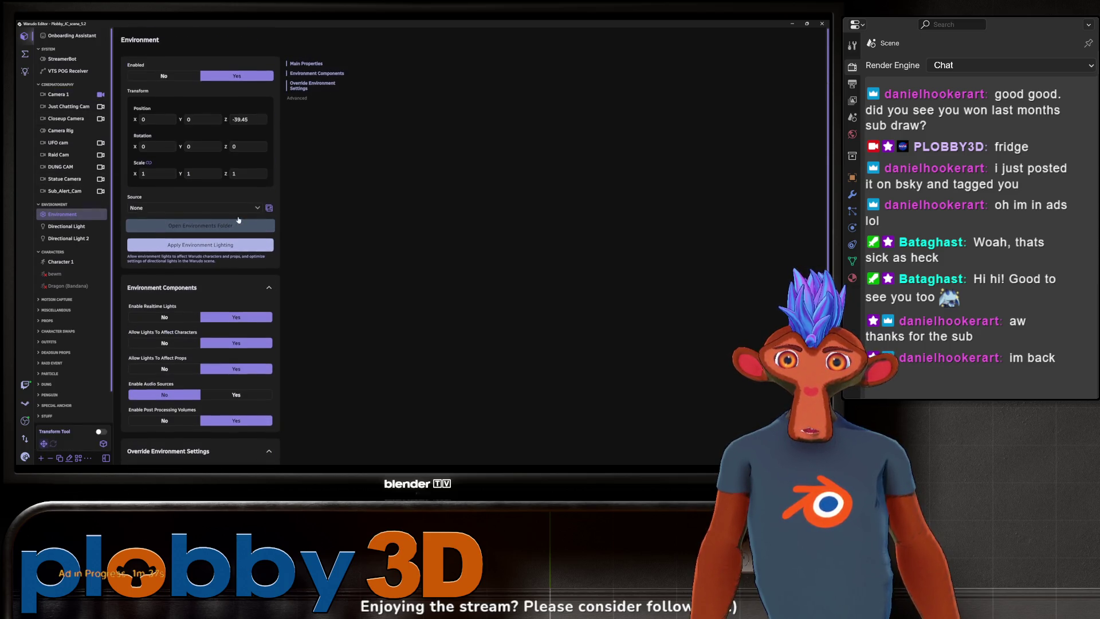
{"action": "left_click", "coordinate": [177, 368]}
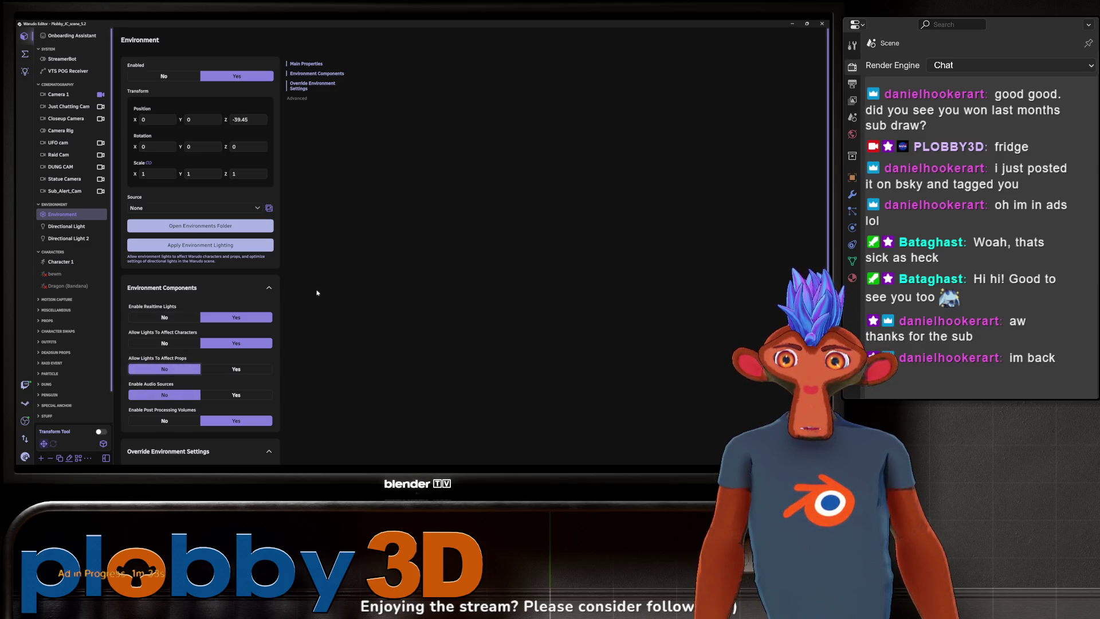
- Save the Warudo scene from the app menu
{"action": "left_click", "coordinate": [25, 457]}
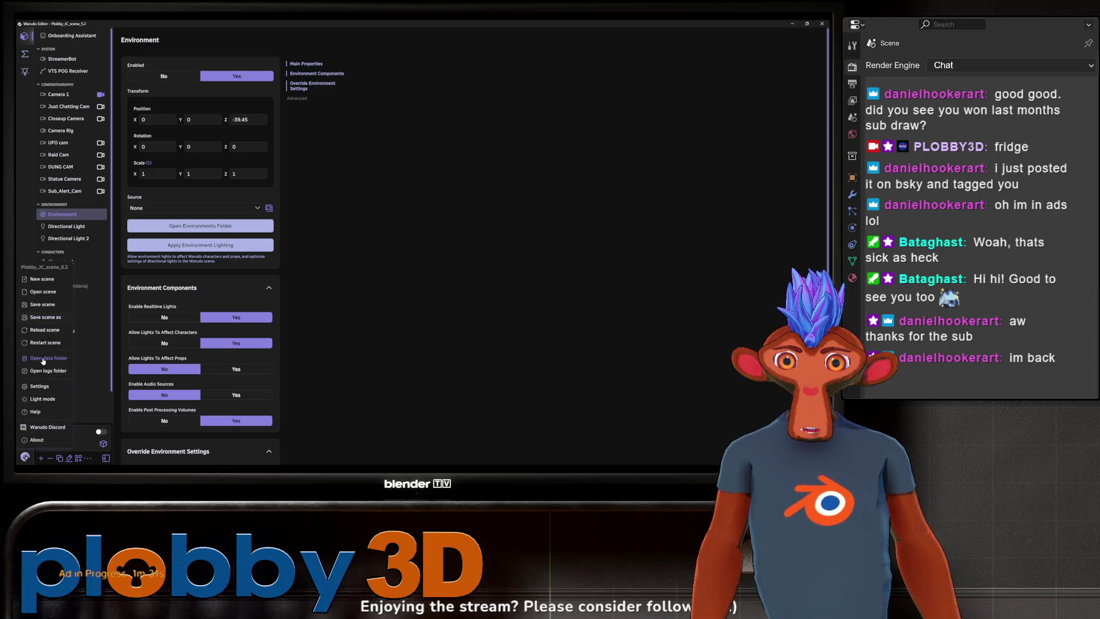
{"action": "left_click", "coordinate": [43, 304]}
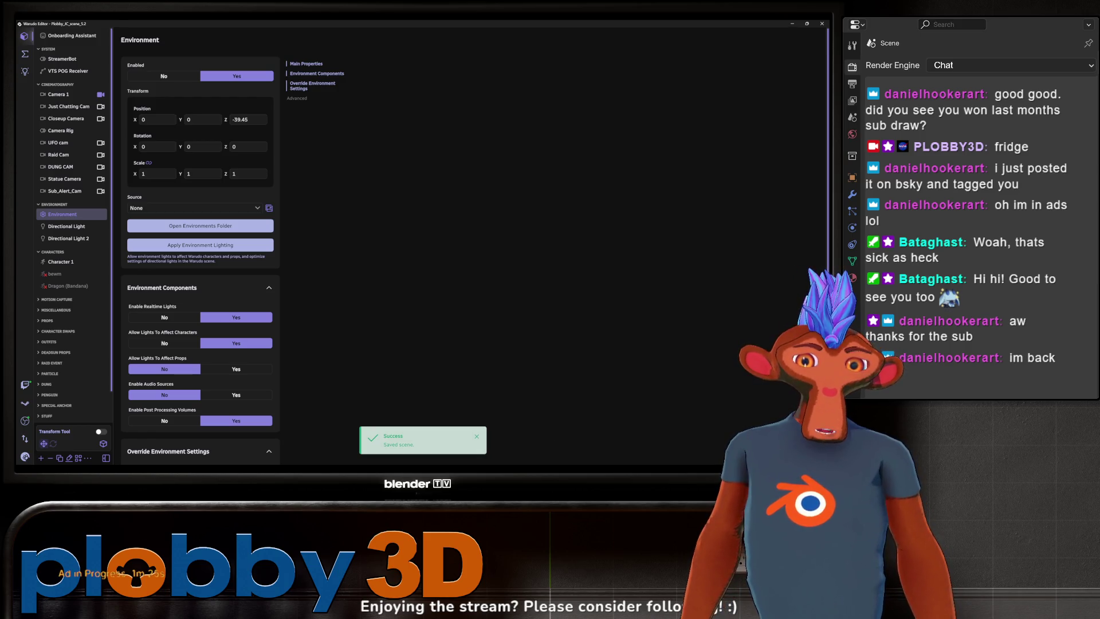
{"action": "key", "text": "alt+Tab"}
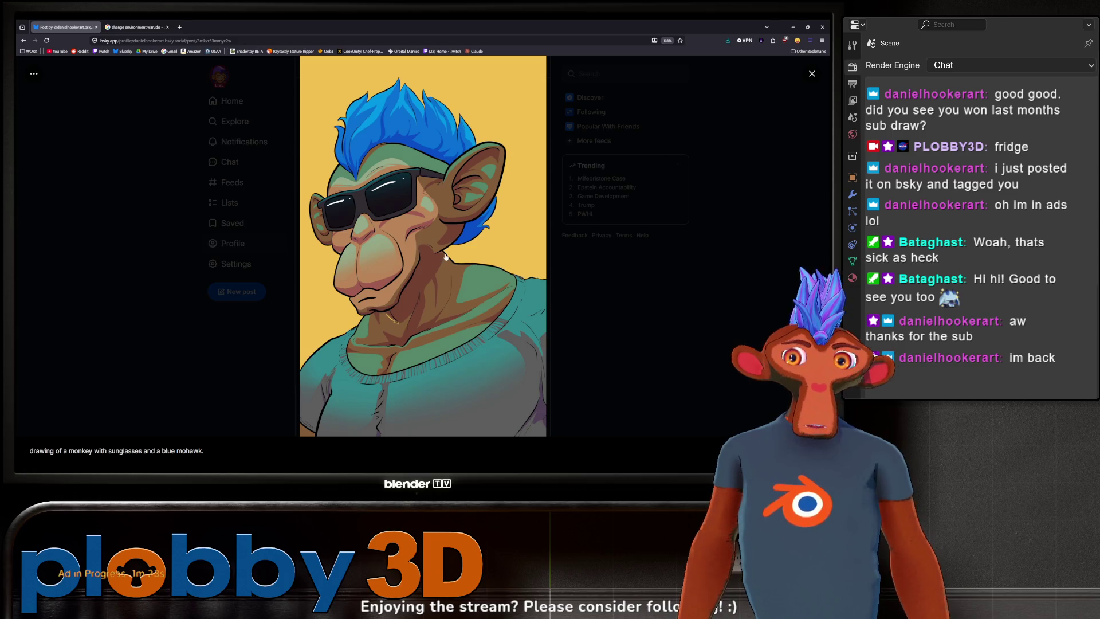
- Open the monkey drawing full-size and save it to the Desktop as JPEG 'dank_ho'
{"action": "right_click", "coordinate": [446, 254]}
{"action": "left_click", "coordinate": [475, 262]}
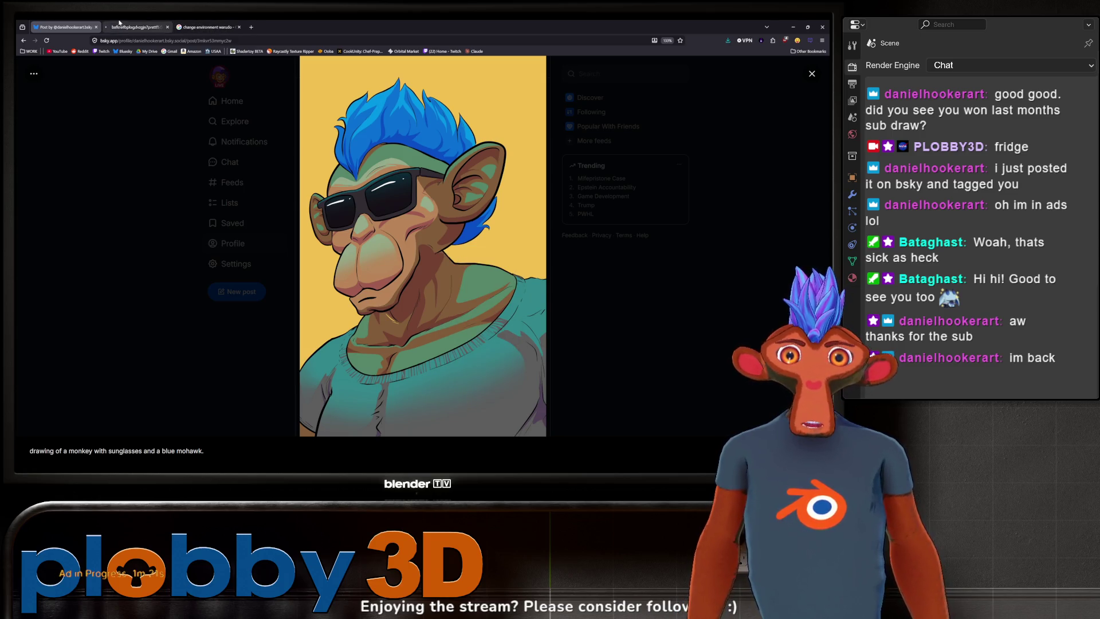
{"action": "left_click", "coordinate": [119, 23]}
{"action": "right_click", "coordinate": [364, 178]}
{"action": "left_click", "coordinate": [554, 187]}
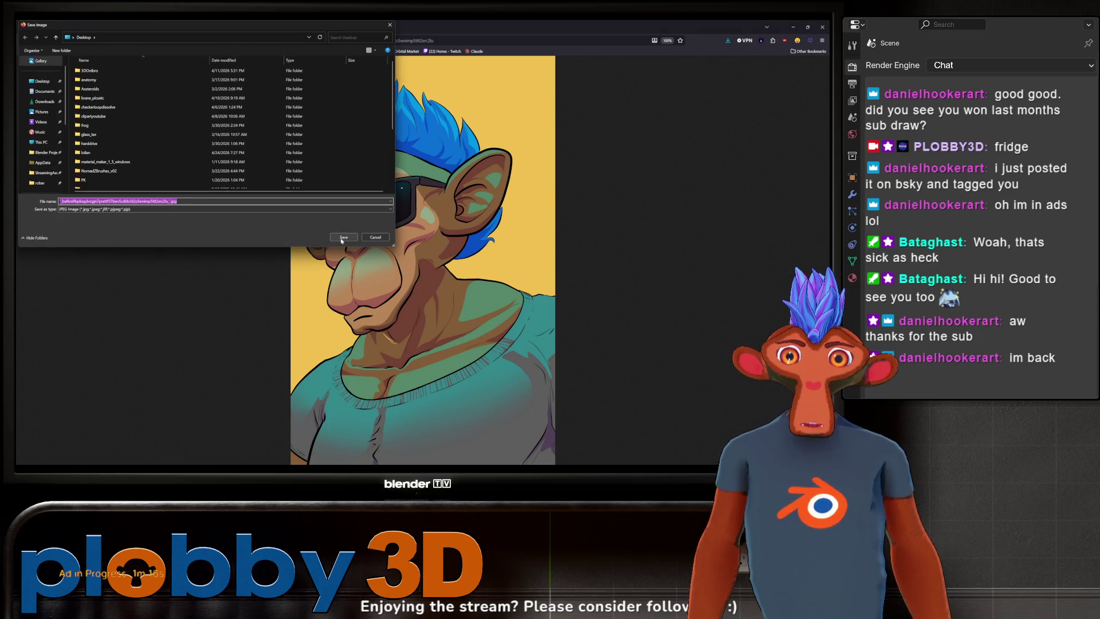
{"action": "type", "text": "dank"}
{"action": "type", "text": "_hooker"}
{"action": "key", "text": "Return"}
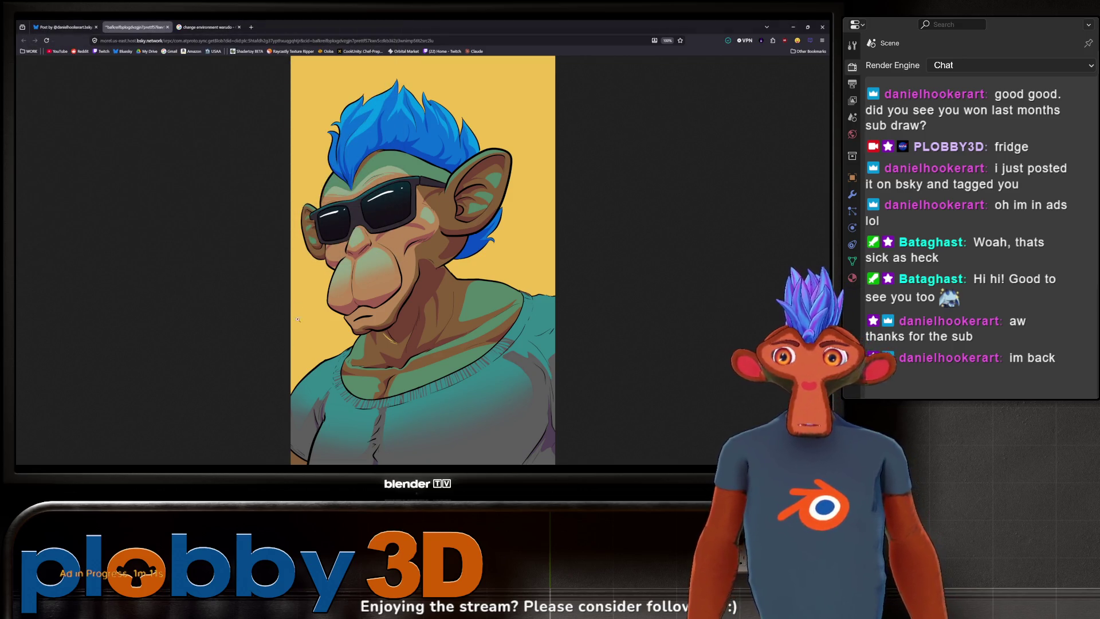
- Return to Blender and orbit around the cube truss
{"action": "key", "text": "alt+Tab"}
{"action": "scroll", "coordinate": [294, 251], "scroll_direction": "down", "scroll_amount": 4}
{"action": "mouse_move", "coordinate": [295, 251]}
{"action": "middle_mouse_down"}
{"action": "mouse_move", "coordinate": [360, 274]}
{"action": "mouse_move", "coordinate": [327, 255]}
{"action": "middle_mouse_up"}
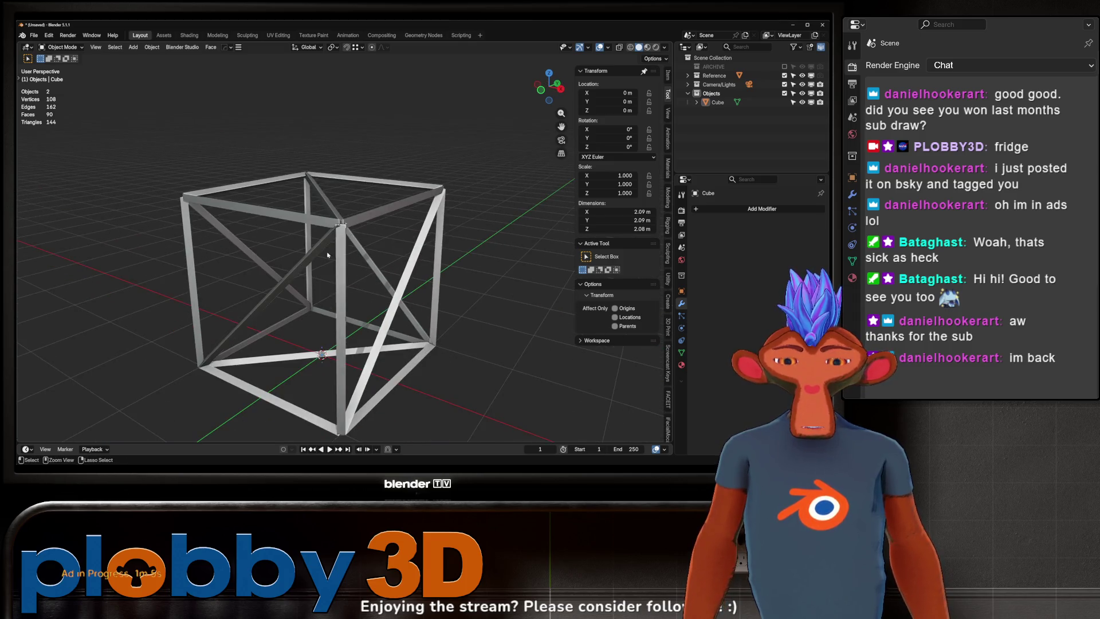
- Create a DJ_Stage folder under Blender Projects/STREAM ASSETS and save the scene there as stage.blend
{"action": "key", "text": "ctrl+s"}
{"action": "left_click", "coordinate": [296, 131]}
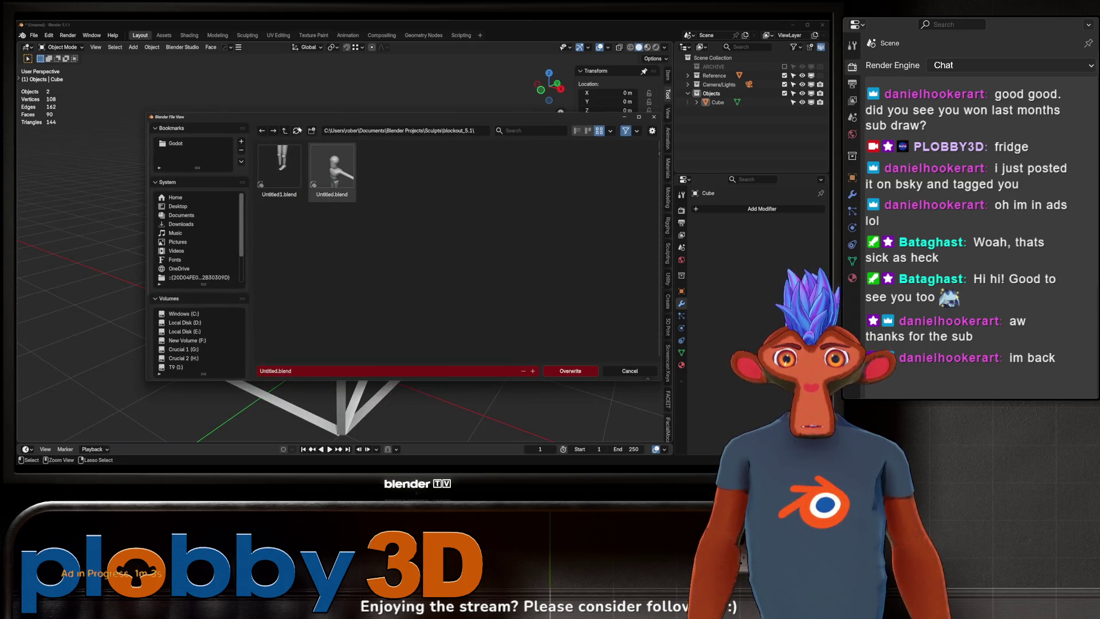
{"action": "double_click", "coordinate": [288, 131]}
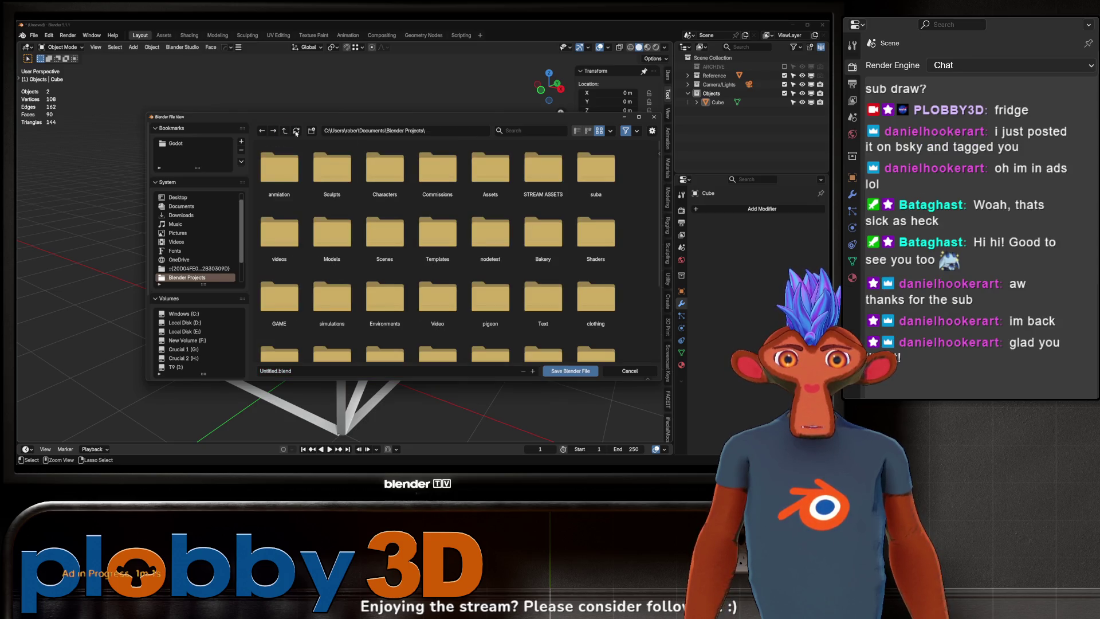
{"action": "double_click", "coordinate": [543, 172]}
{"action": "left_click", "coordinate": [311, 131]}
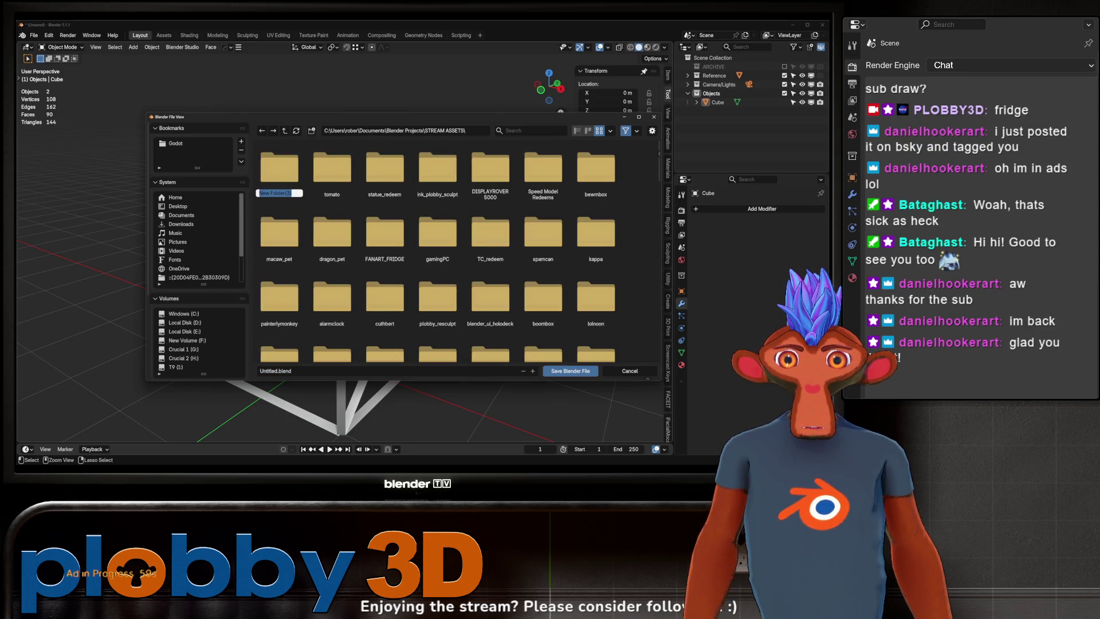
{"action": "type", "text": "DJ_Stage"}
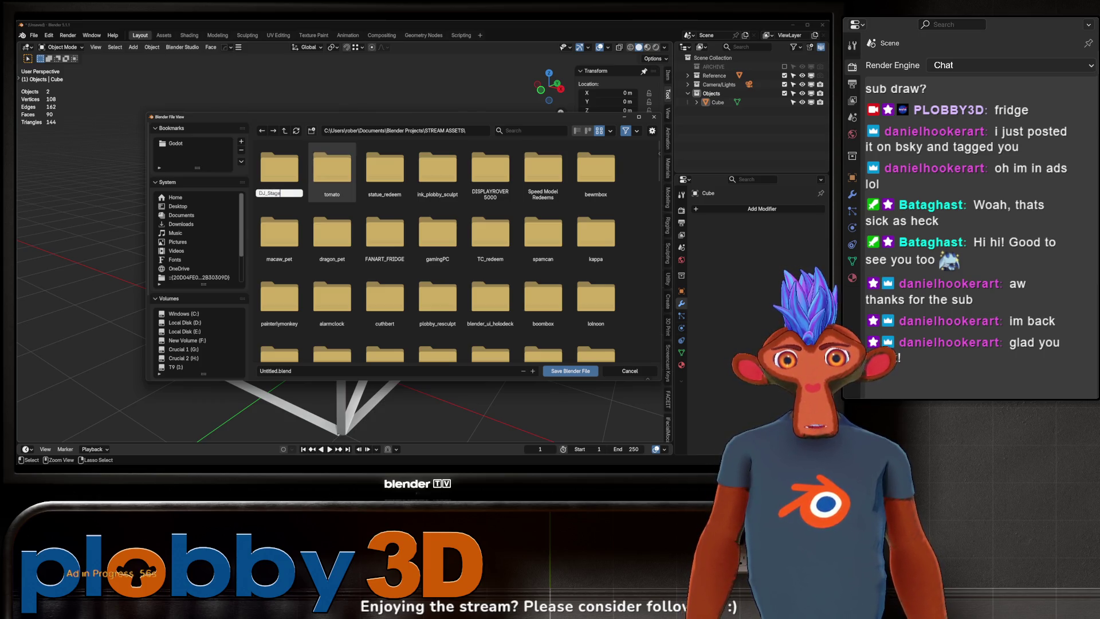
{"action": "key", "text": "Return"}
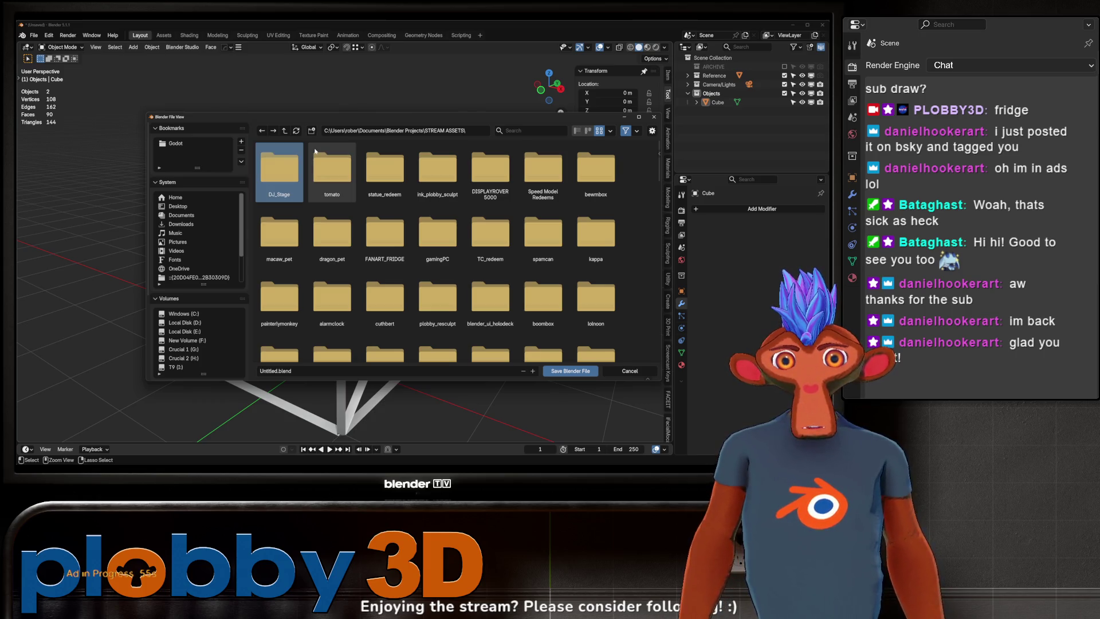
{"action": "double_click", "coordinate": [279, 170]}
{"action": "left_click", "coordinate": [271, 372]}
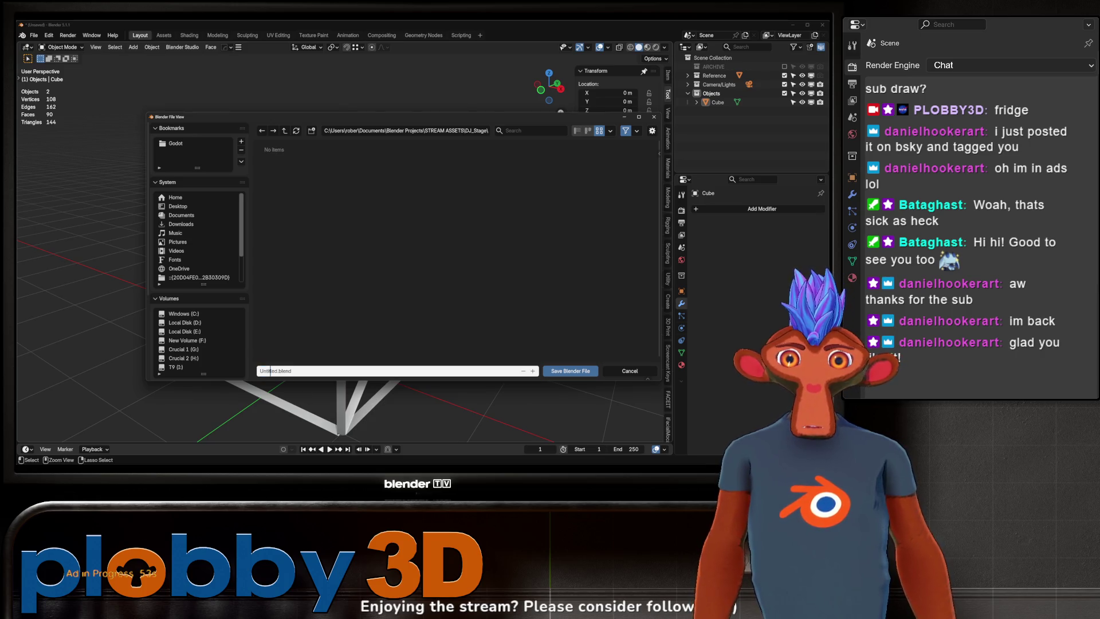
{"action": "type", "text": "stag"}
{"action": "key", "text": "Return"}
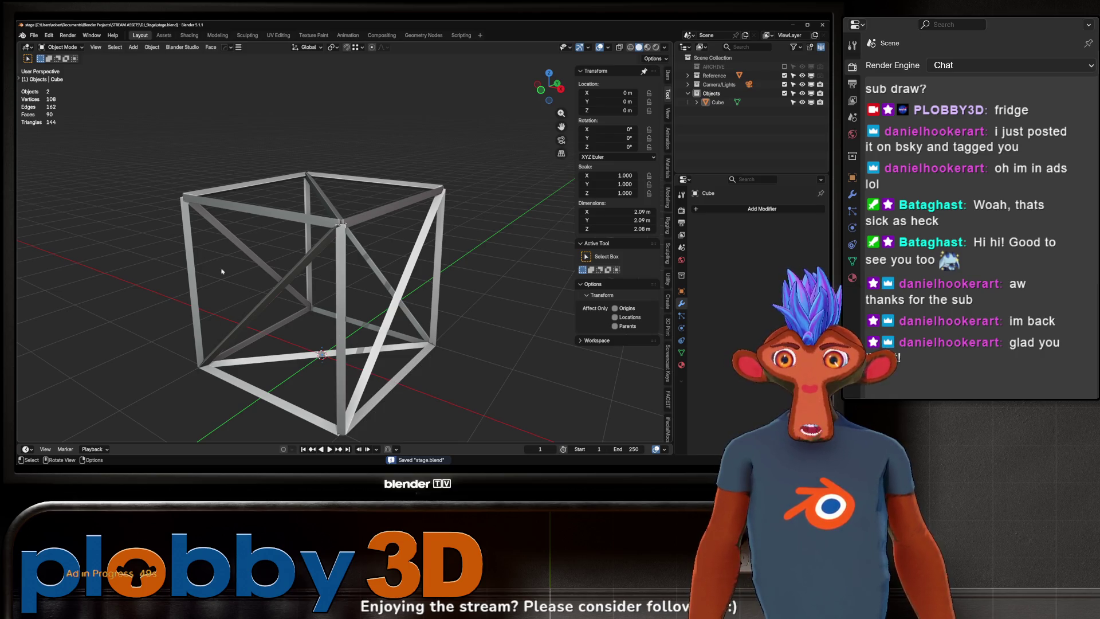
{"action": "left_click", "coordinate": [34, 34]}
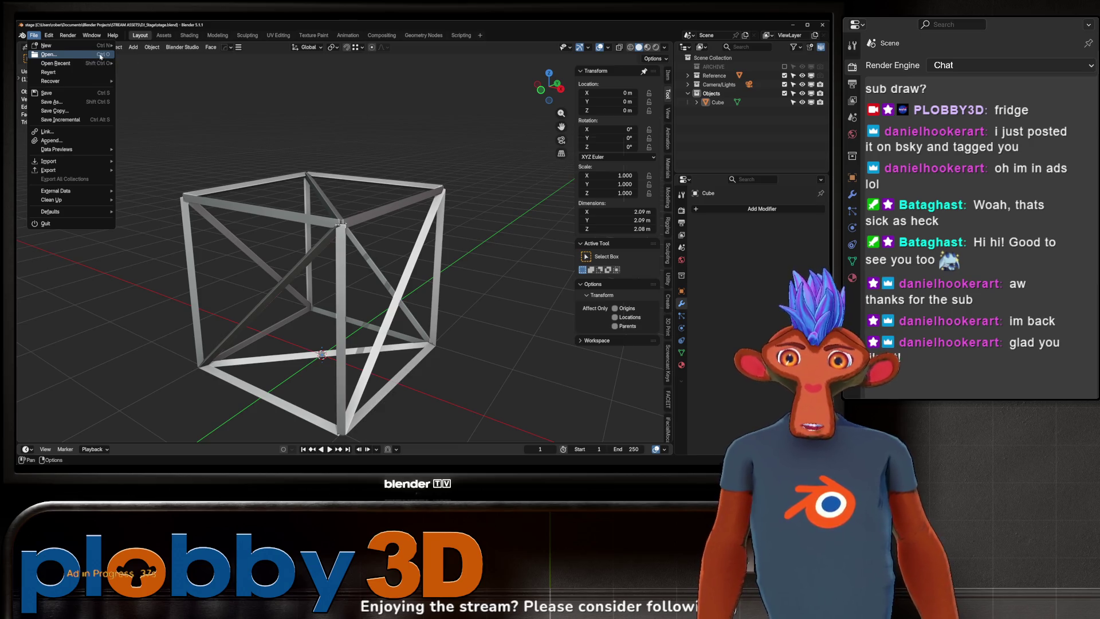
- Open fanart fridge12.blend from the STREAM ASSETS/FANART_FRIDGE folder
{"action": "left_click", "coordinate": [101, 56]}
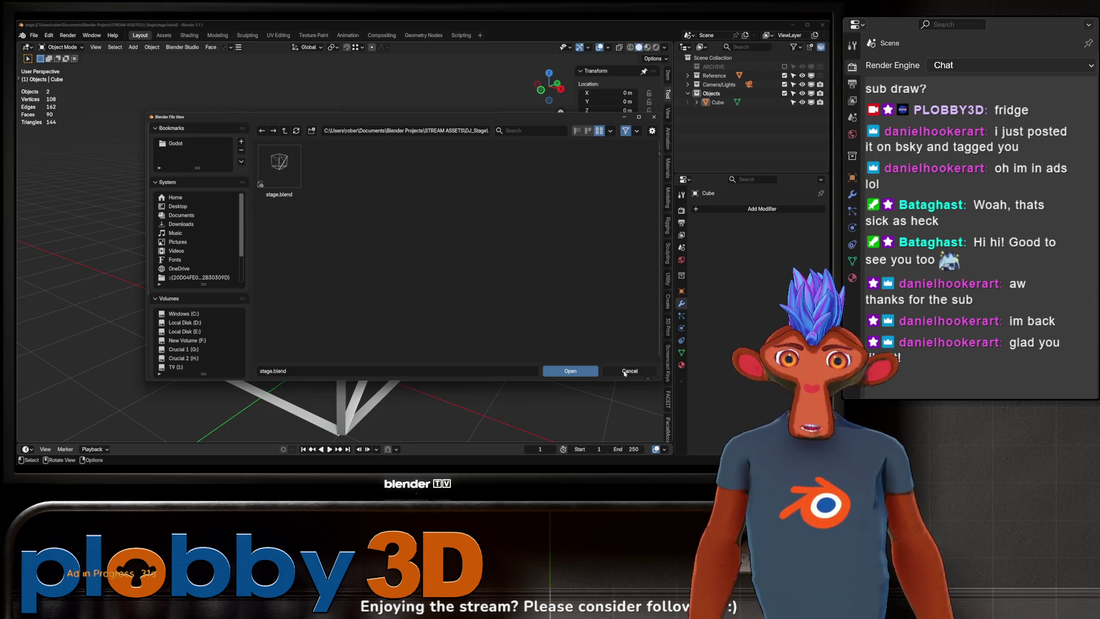
{"action": "left_click", "coordinate": [629, 370]}
{"action": "left_click", "coordinate": [33, 36]}
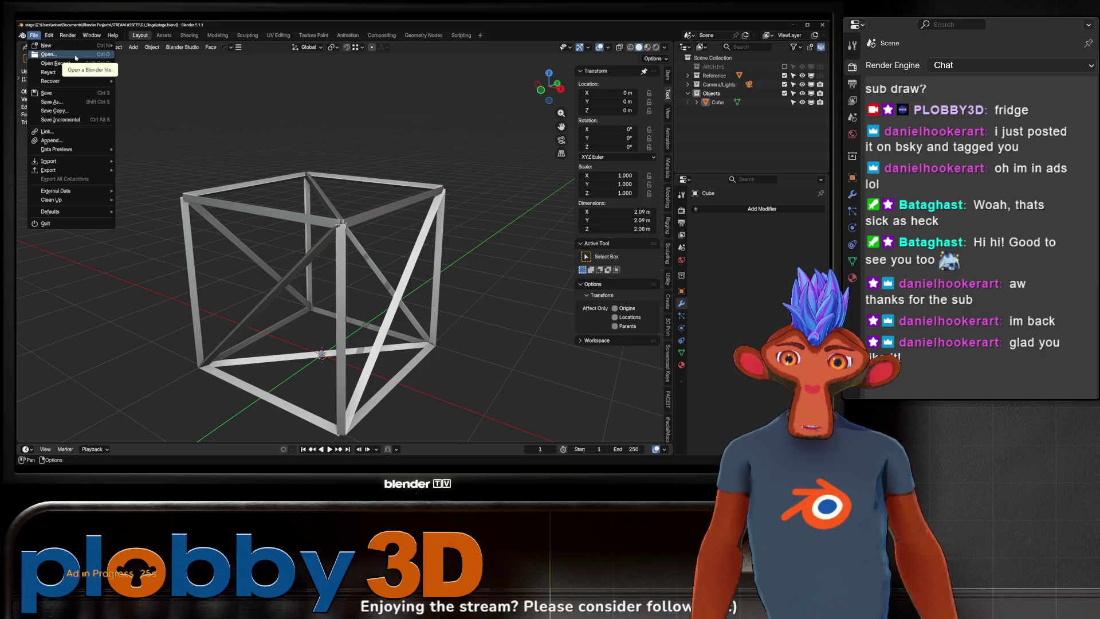
{"action": "mouse_move", "coordinate": [76, 63]}
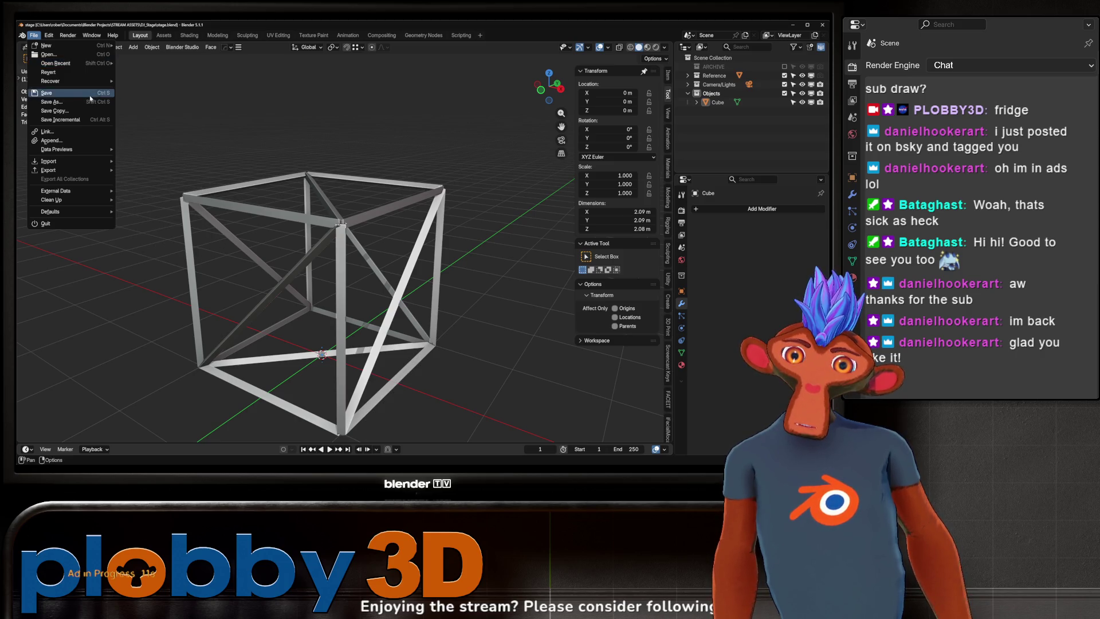
{"action": "left_click", "coordinate": [49, 54]}
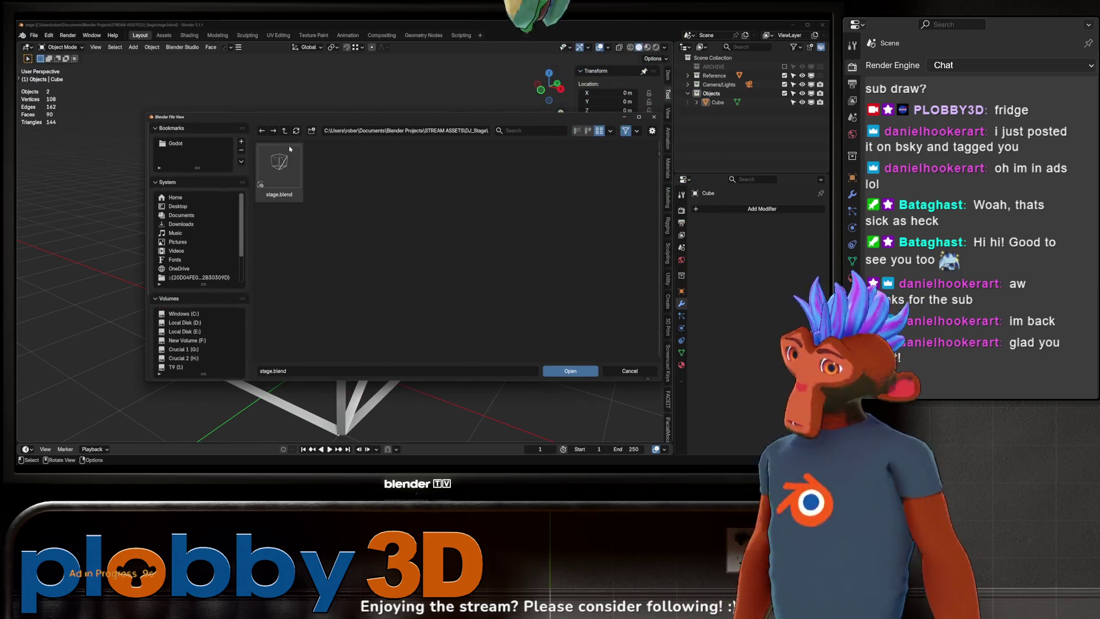
{"action": "left_click", "coordinate": [286, 133]}
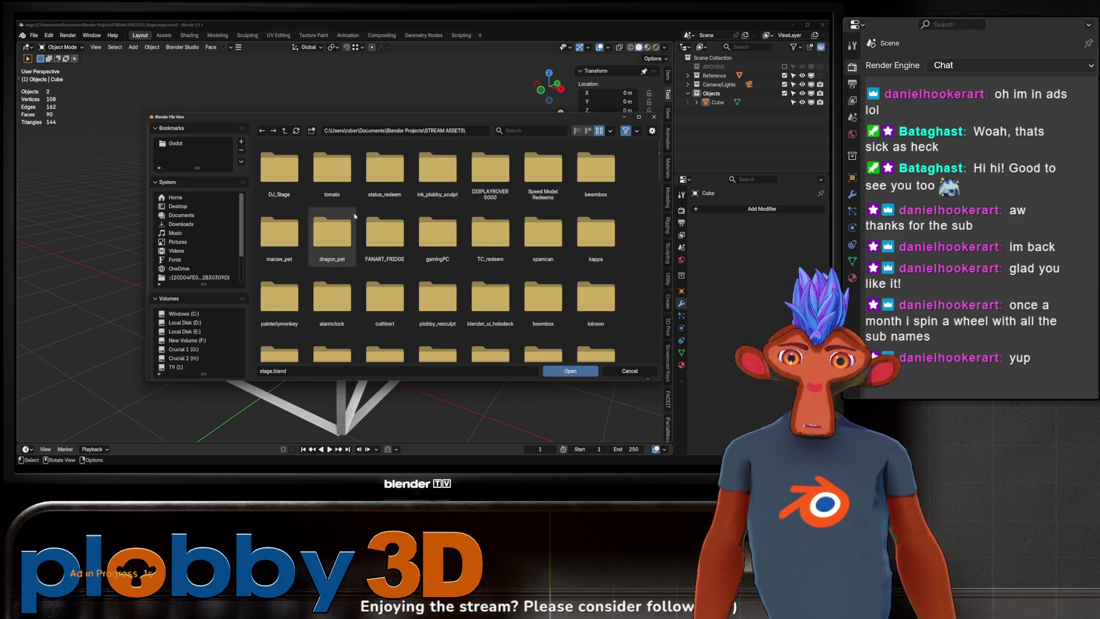
{"action": "scroll", "coordinate": [454, 219], "scroll_direction": "down", "scroll_amount": 1}
{"action": "scroll", "coordinate": [454, 219], "scroll_direction": "down", "scroll_amount": 2}
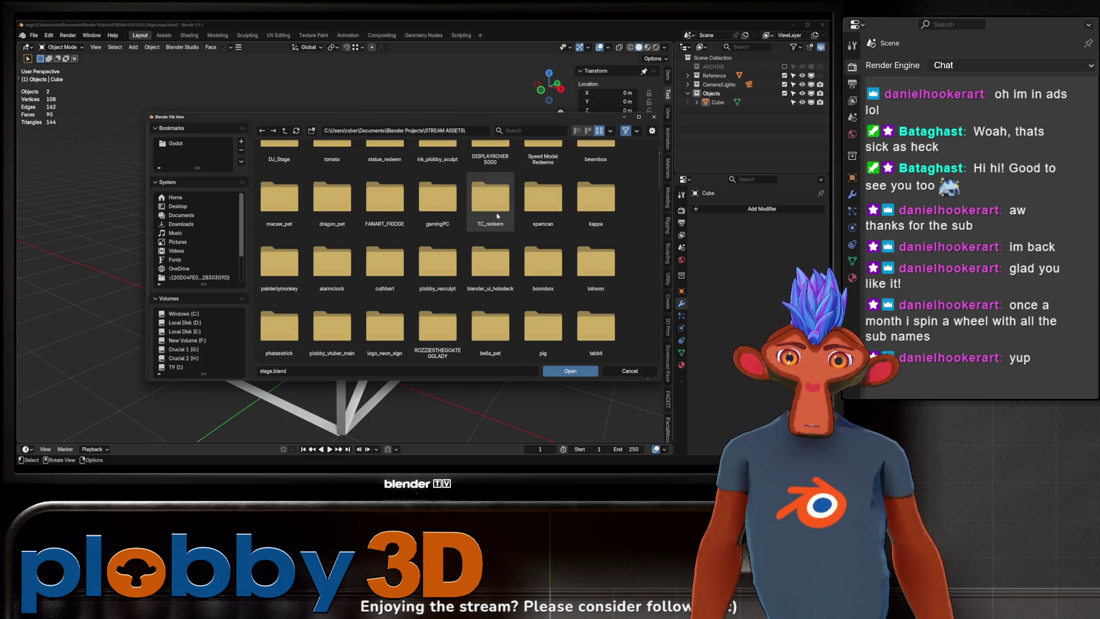
{"action": "scroll", "coordinate": [497, 215], "scroll_direction": "down", "scroll_amount": 4}
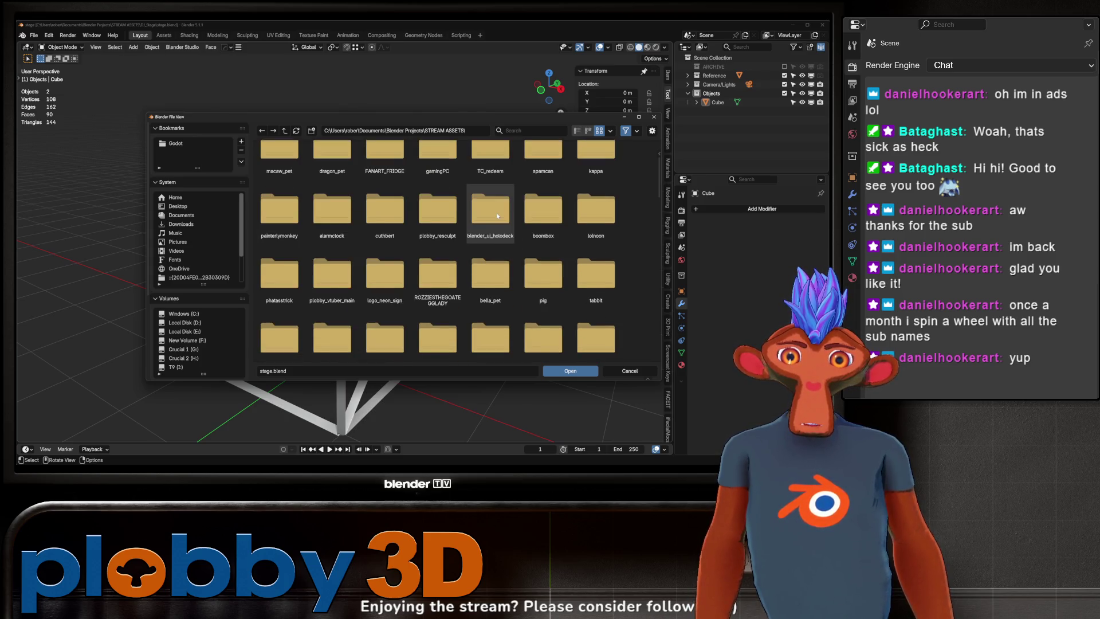
{"action": "scroll", "coordinate": [497, 215], "scroll_direction": "up", "scroll_amount": 7}
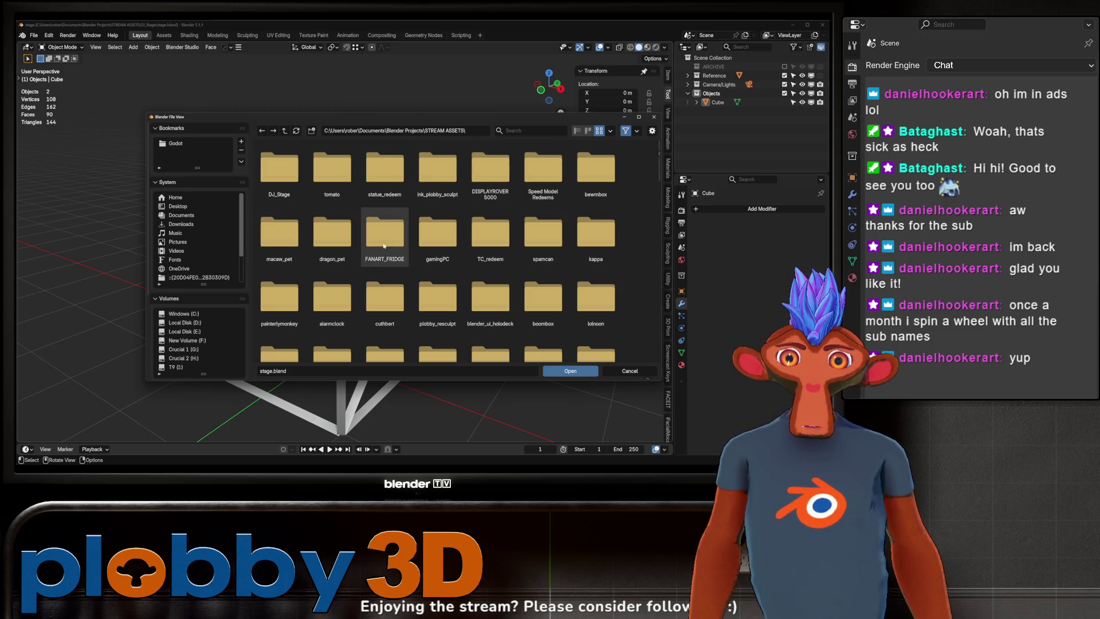
{"action": "double_click", "coordinate": [371, 232]}
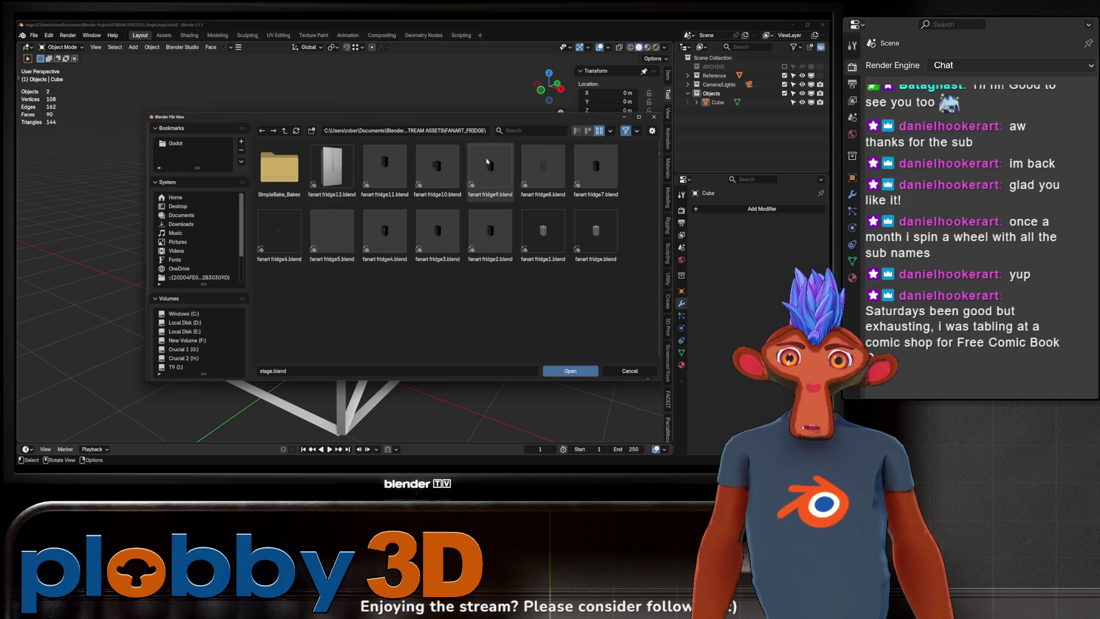
{"action": "double_click", "coordinate": [346, 160]}
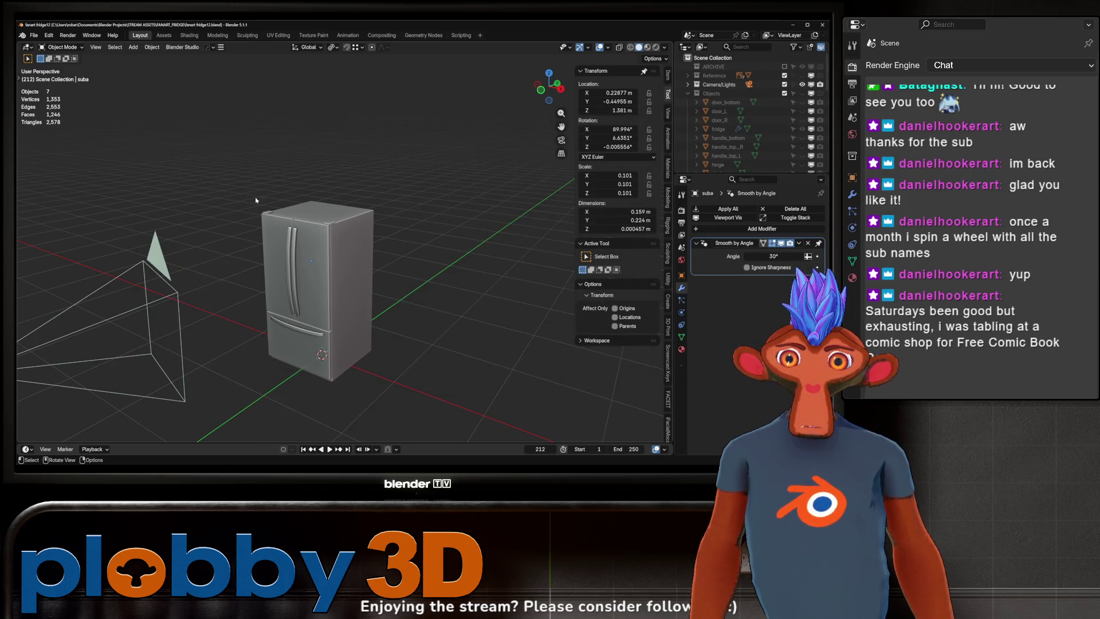
- Orbit and zoom around the fridge model to inspect it
{"action": "scroll", "coordinate": [263, 242], "scroll_direction": "down", "scroll_amount": 5}
{"action": "mouse_move", "coordinate": [262, 242]}
{"action": "middle_mouse_down"}
{"action": "mouse_move", "coordinate": [257, 288]}
{"action": "mouse_move", "coordinate": [229, 240]}
{"action": "middle_mouse_up"}
{"action": "scroll", "coordinate": [212, 217], "scroll_direction": "up", "scroll_amount": 8}
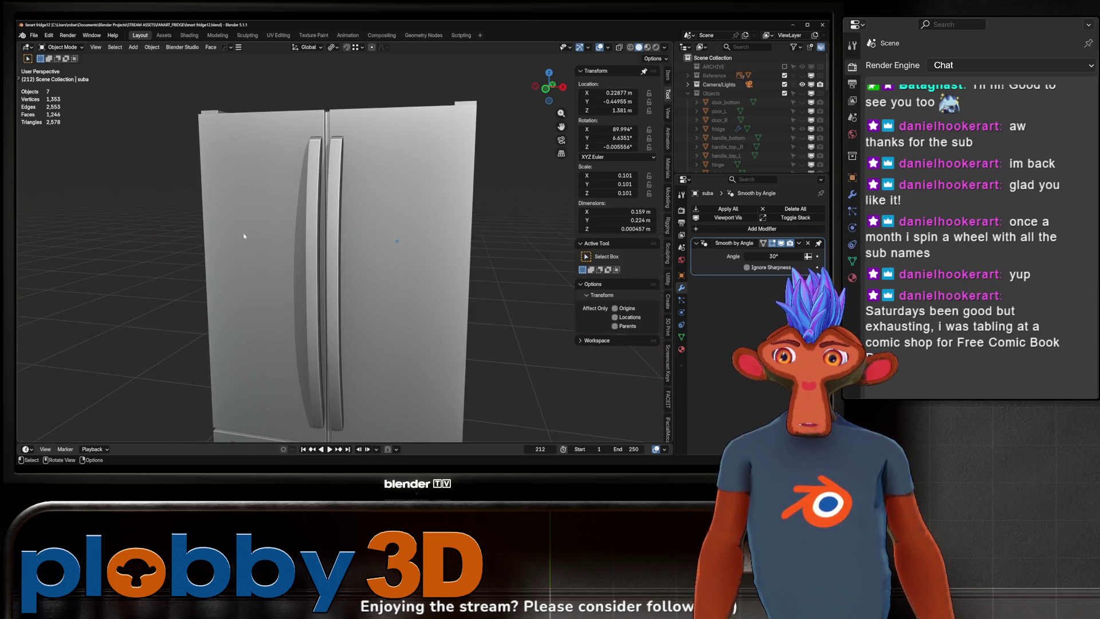
{"action": "scroll", "coordinate": [212, 217], "scroll_direction": "up", "scroll_amount": 5}
{"action": "scroll", "coordinate": [277, 262], "scroll_direction": "down", "scroll_amount": 8}
{"action": "scroll", "coordinate": [291, 277], "scroll_direction": "up", "scroll_amount": 8}
{"action": "mouse_move", "coordinate": [290, 281]}
{"action": "middle_mouse_down"}
{"action": "mouse_move", "coordinate": [270, 229]}
{"action": "mouse_move", "coordinate": [284, 217]}
{"action": "middle_mouse_up"}
{"action": "scroll", "coordinate": [281, 227], "scroll_direction": "down", "scroll_amount": 6}
{"action": "scroll", "coordinate": [266, 229], "scroll_direction": "up", "scroll_amount": 5}
{"action": "scroll", "coordinate": [266, 229], "scroll_direction": "down", "scroll_amount": 3}
{"action": "scroll", "coordinate": [290, 218], "scroll_direction": "up", "scroll_amount": 2}
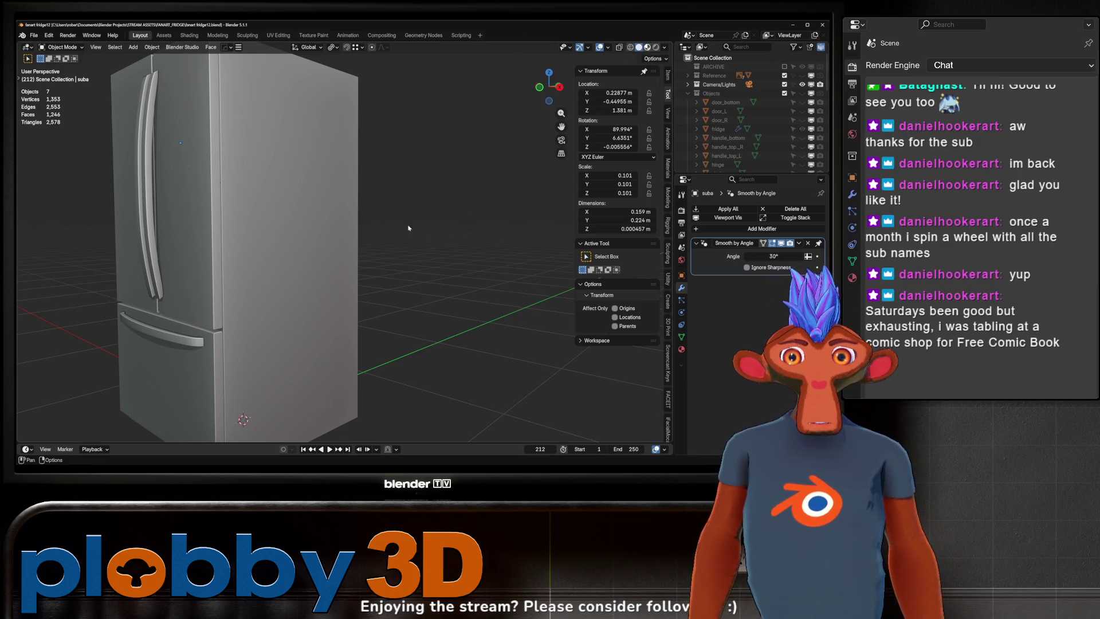
- Switch to material preview, go to straight front view, and browse the Add menu
{"action": "key", "text": "z"}
{"action": "mouse_move", "coordinate": [253, 258]}
{"action": "middle_mouse_down"}
{"action": "mouse_move", "coordinate": [398, 219]}
{"action": "mouse_move", "coordinate": [350, 235]}
{"action": "mouse_move", "coordinate": [364, 231]}
{"action": "mouse_move", "coordinate": [385, 330]}
{"action": "middle_mouse_up"}
{"action": "key", "text": "KP_1"}
{"action": "key", "text": "shift+a"}
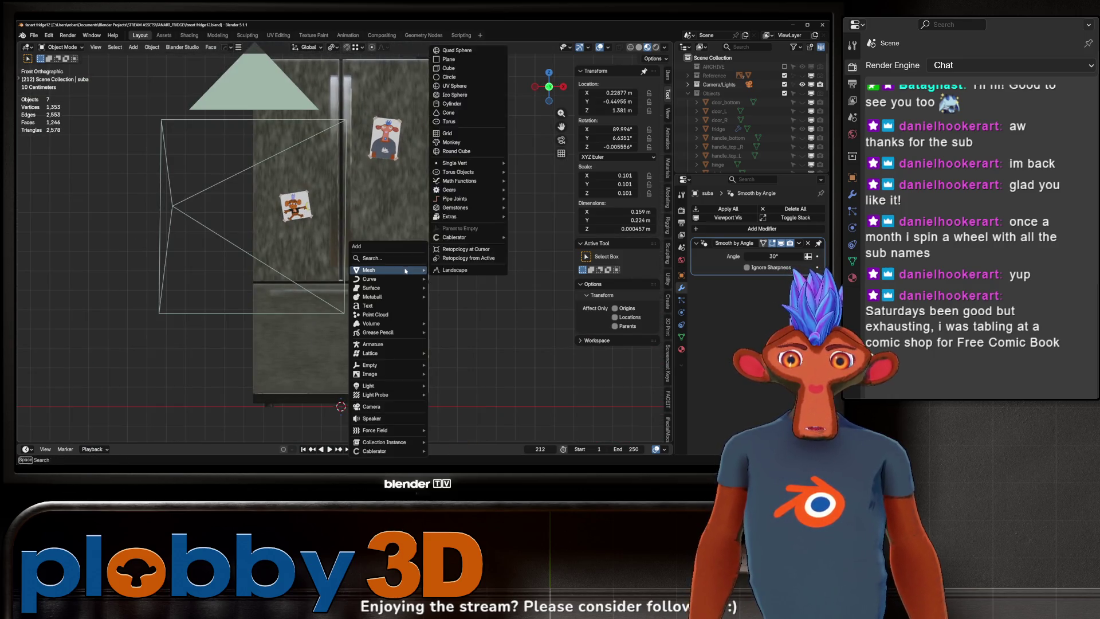
{"action": "mouse_move", "coordinate": [408, 373]}
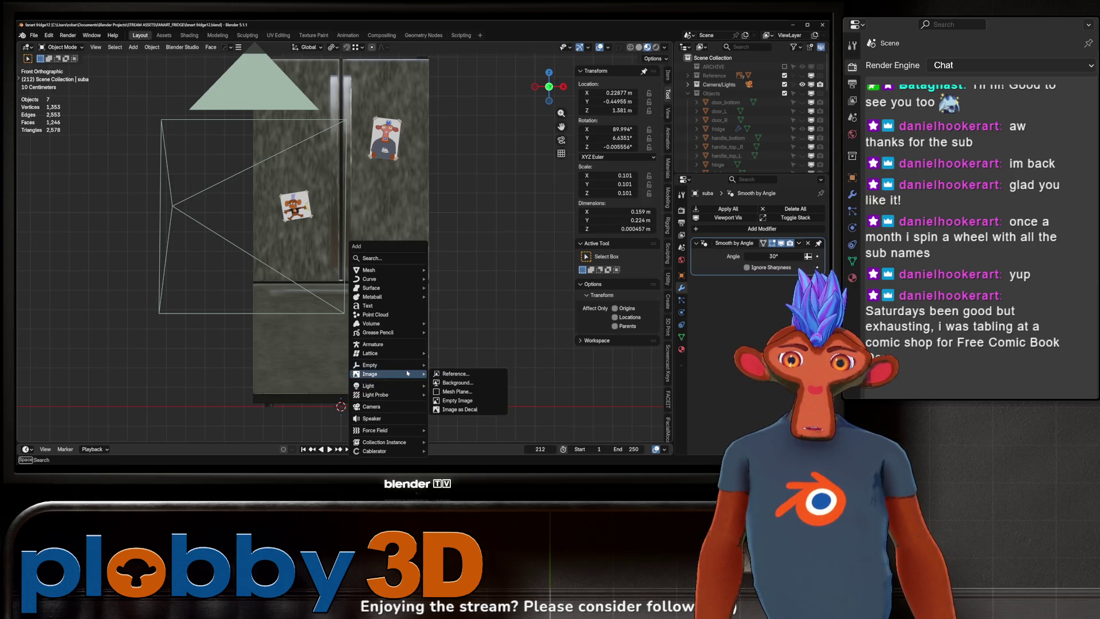
{"action": "mouse_move", "coordinate": [357, 376]}
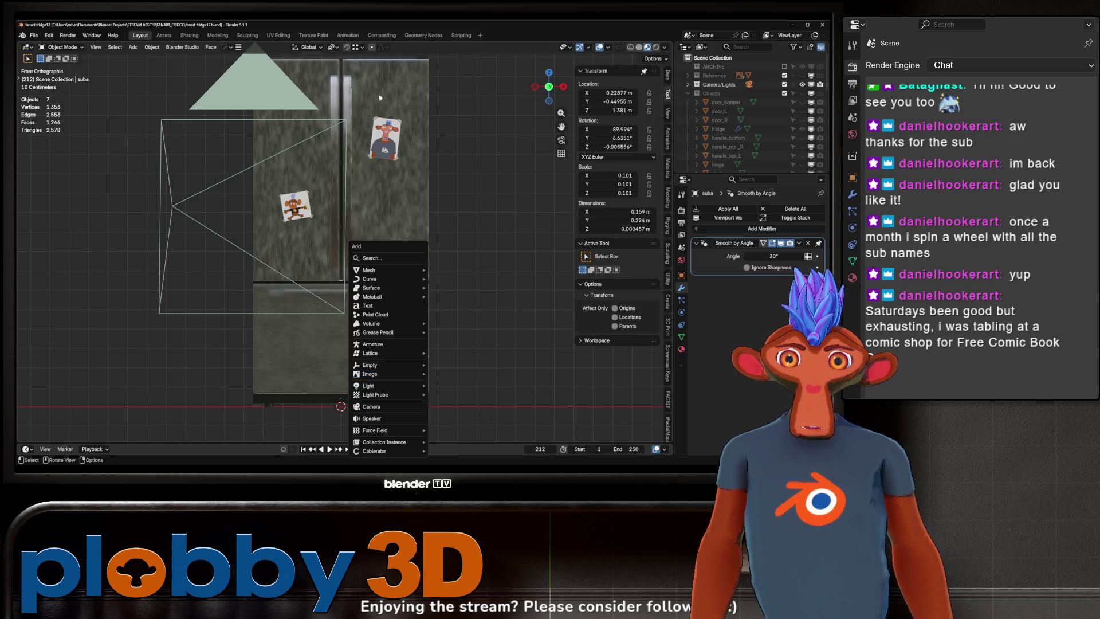
- Frame the suba picture on the fridge, pan across, and bring up the Add menu again
{"action": "key", "text": "KP_Decimal"}
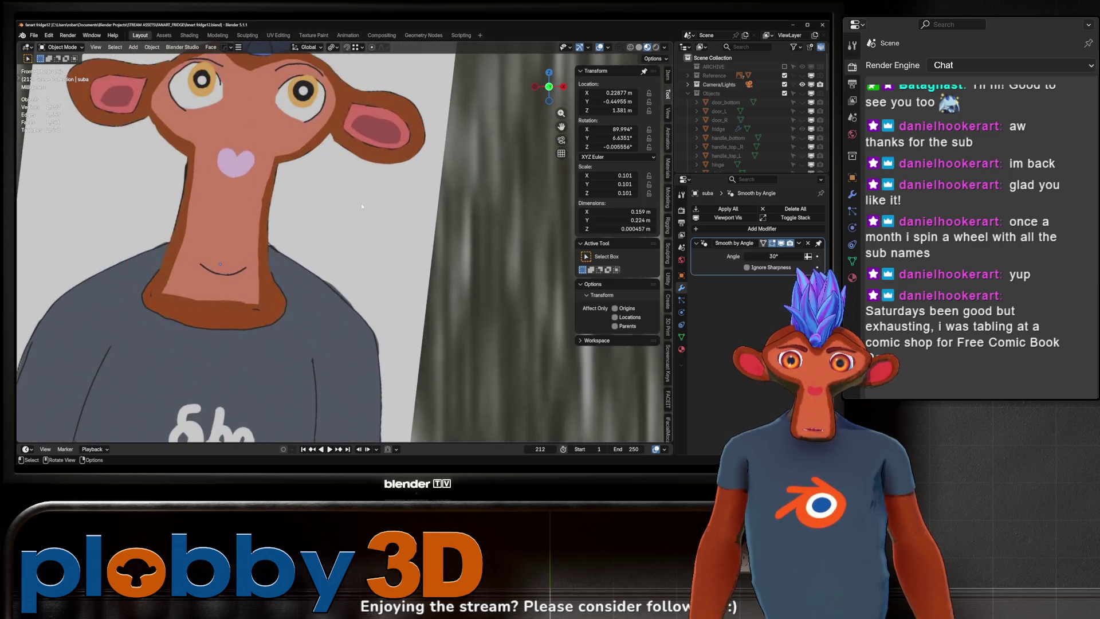
{"action": "scroll", "coordinate": [297, 405], "scroll_direction": "down", "scroll_amount": 5}
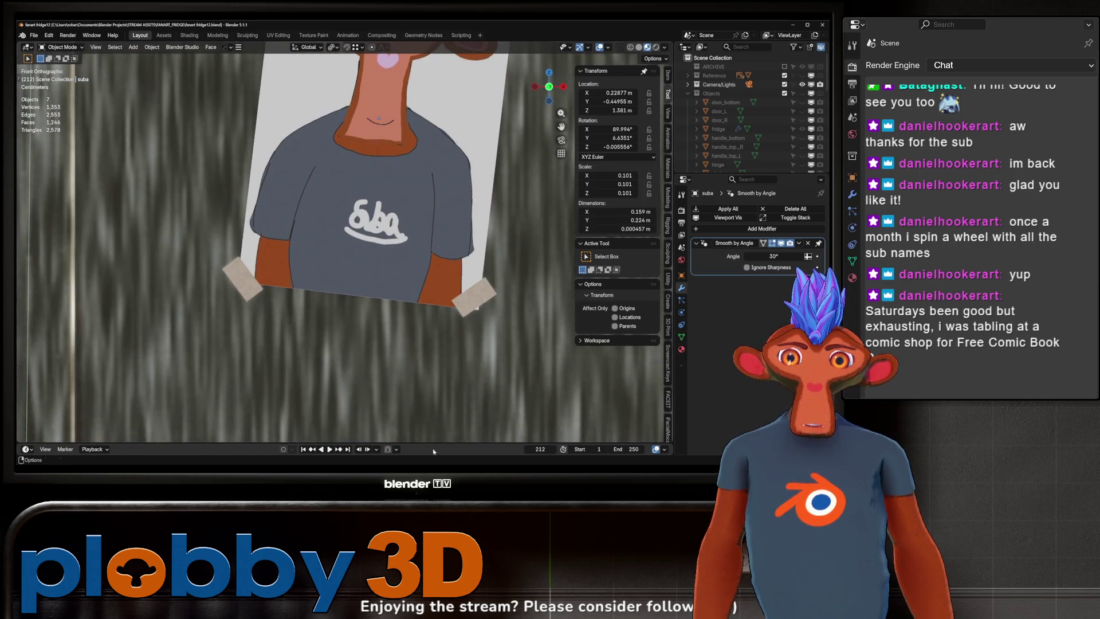
{"action": "scroll", "coordinate": [401, 343], "scroll_direction": "down", "scroll_amount": 3}
{"action": "scroll", "coordinate": [435, 317], "scroll_direction": "up", "scroll_amount": 5}
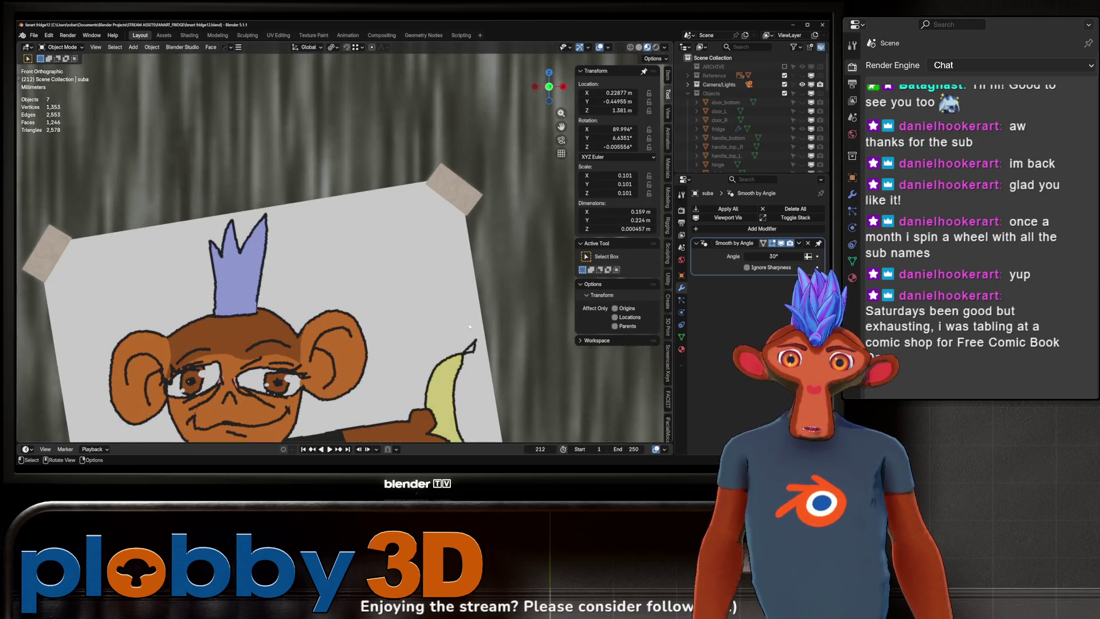
{"action": "scroll", "coordinate": [449, 321], "scroll_direction": "down", "scroll_amount": 8}
{"action": "middle_click_drag", "start_coordinate": [449, 321], "coordinate": [329, 290], "text": "shift"}
{"action": "key", "text": "shift+a"}
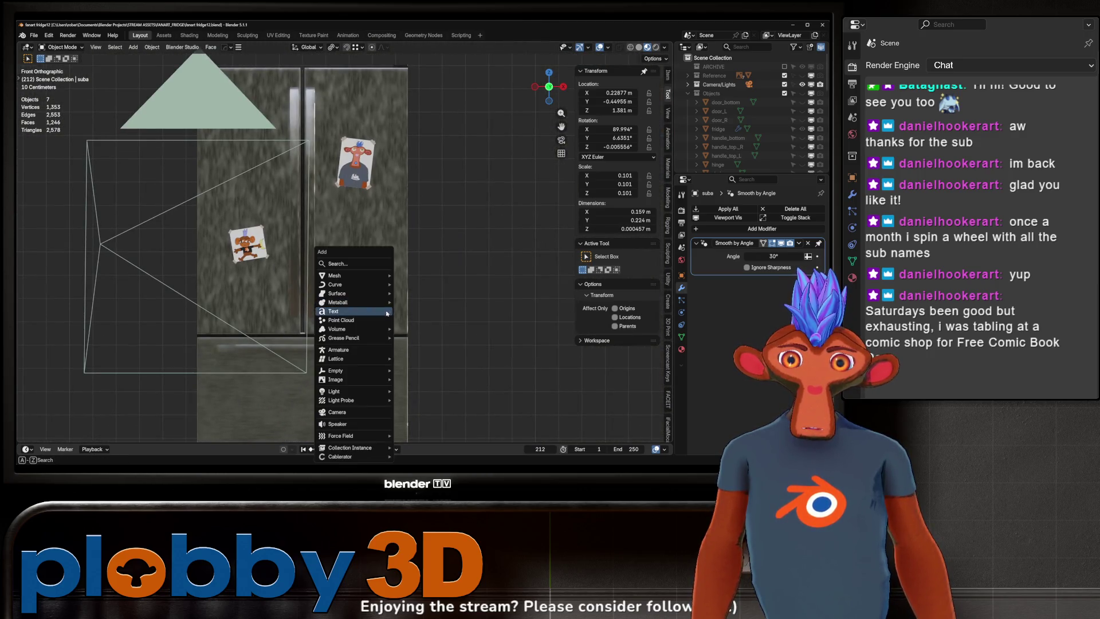
- Import the monkey-in-sunglasses artwork from the Desktop as an image plane
{"action": "left_click", "coordinate": [432, 399]}
{"action": "left_click", "coordinate": [178, 206]}
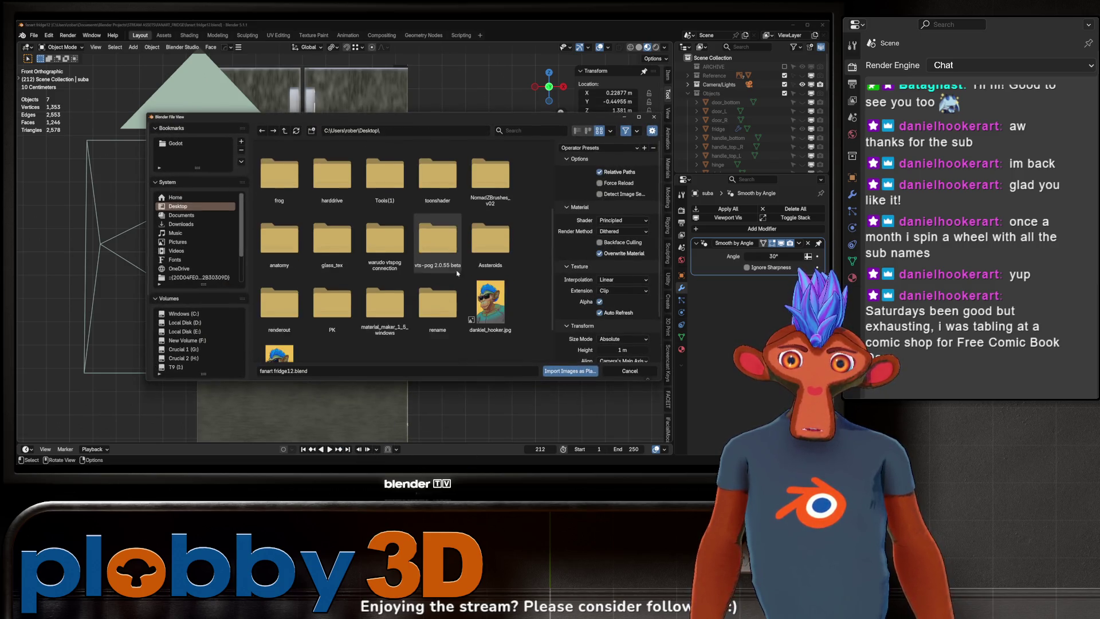
{"action": "scroll", "coordinate": [491, 260], "scroll_direction": "down", "scroll_amount": 2}
{"action": "left_click", "coordinate": [490, 259]}
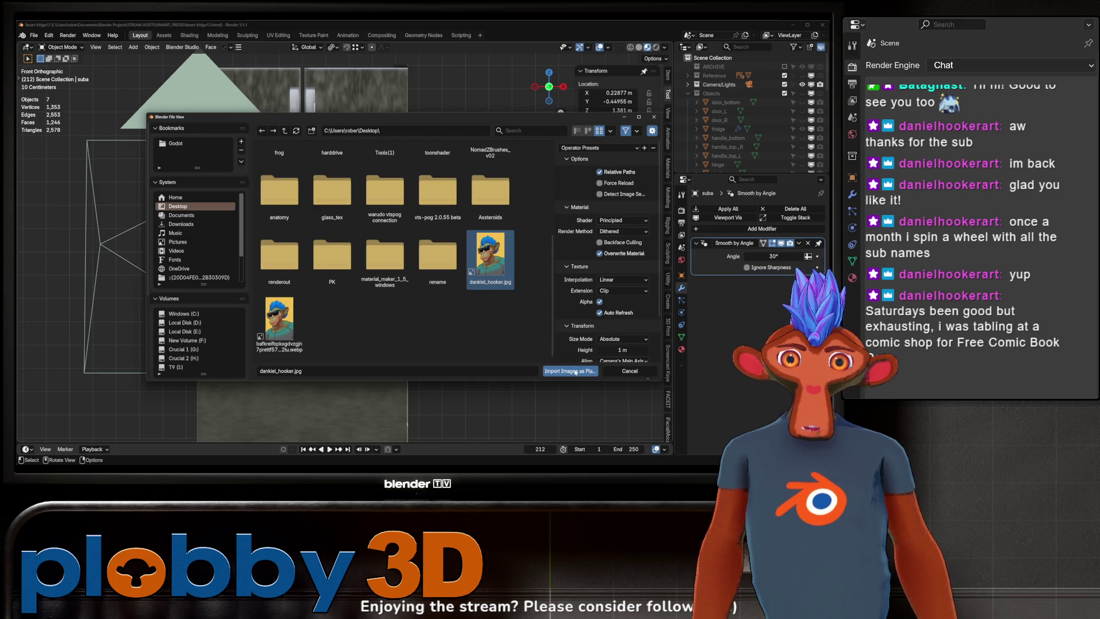
{"action": "left_click", "coordinate": [575, 371]}
- Move the image plane forward along Y in front of the fridge
{"action": "mouse_move", "coordinate": [355, 287]}
{"action": "middle_mouse_down"}
{"action": "mouse_move", "coordinate": [319, 291]}
{"action": "mouse_move", "coordinate": [358, 284]}
{"action": "mouse_move", "coordinate": [342, 274]}
{"action": "middle_mouse_up"}
{"action": "key", "text": "g"}
{"action": "key", "text": "y"}
{"action": "left_click", "coordinate": [270, 304]}
{"action": "scroll", "coordinate": [270, 303], "scroll_direction": "up", "scroll_amount": 5}
{"action": "mouse_move", "coordinate": [360, 310]}
{"action": "middle_mouse_down"}
{"action": "mouse_move", "coordinate": [397, 356]}
{"action": "mouse_move", "coordinate": [263, 386]}
{"action": "mouse_move", "coordinate": [379, 346]}
{"action": "middle_mouse_up"}
- Shrink the poster to 0.453 scale, lift it onto the door, and nudge it toward the fridge
{"action": "key", "text": "s"}
{"action": "left_click", "coordinate": [361, 358]}
{"action": "key", "text": "g"}
{"action": "key", "text": "z"}
{"action": "key", "text": "x"}
{"action": "key", "text": "z"}
{"action": "left_click", "coordinate": [415, 265]}
{"action": "scroll", "coordinate": [416, 265], "scroll_direction": "up", "scroll_amount": 4}
{"action": "key", "text": "g"}
{"action": "key", "text": "y"}
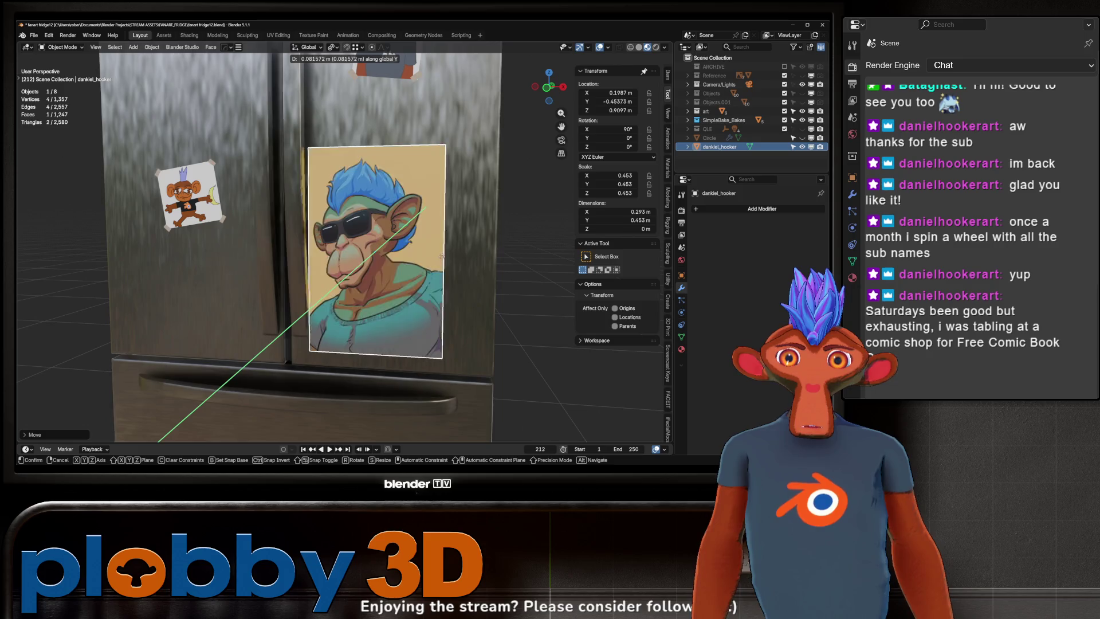
- Slide the poster right along X and tilt it slightly about the Y axis
{"action": "key", "text": "x"}
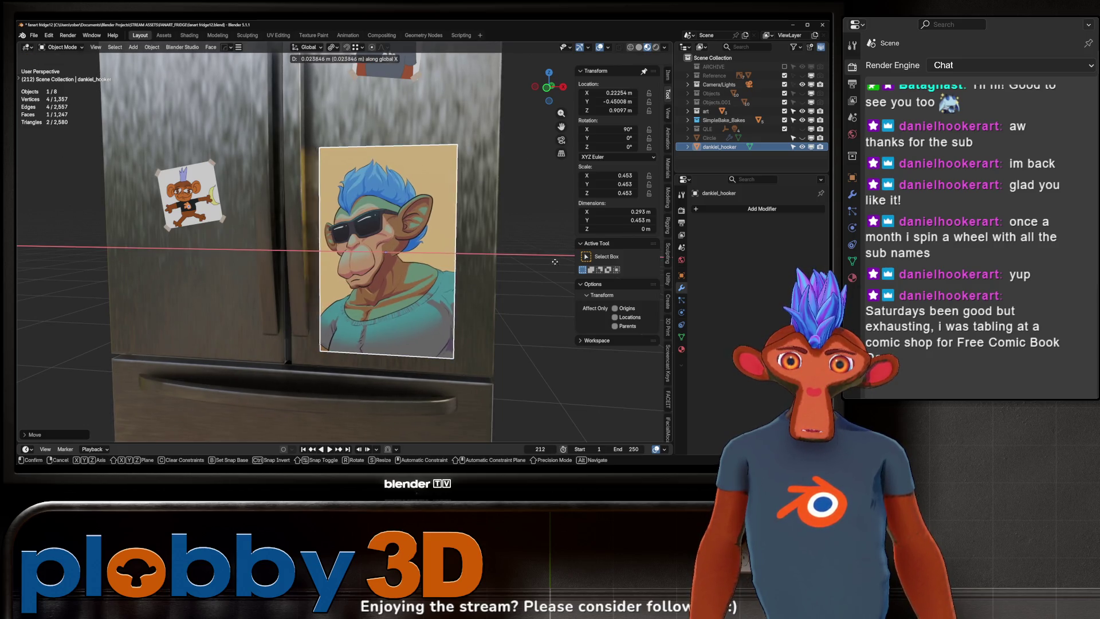
{"action": "mouse_move", "coordinate": [61, 281]}
{"action": "middle_mouse_down"}
{"action": "mouse_move", "coordinate": [464, 284]}
{"action": "mouse_move", "coordinate": [393, 216]}
{"action": "middle_mouse_up"}
{"action": "key", "text": "r"}
{"action": "key", "text": "y"}
{"action": "left_click", "coordinate": [465, 279]}
{"action": "scroll", "coordinate": [393, 215], "scroll_direction": "down", "scroll_amount": 8}
{"action": "scroll", "coordinate": [393, 216], "scroll_direction": "up", "scroll_amount": 10}
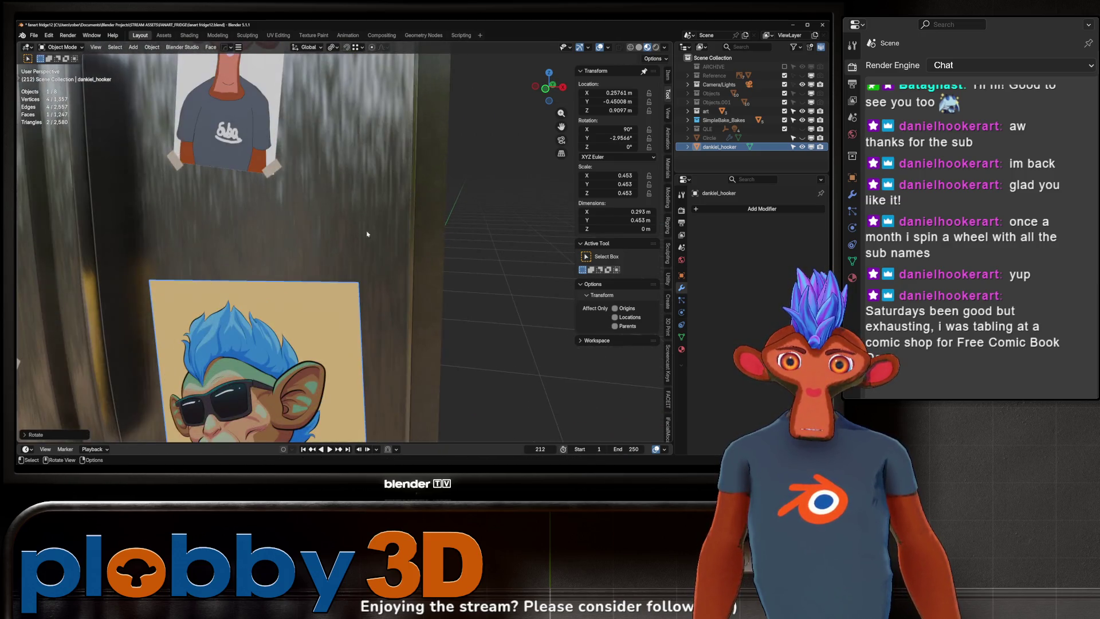
{"action": "scroll", "coordinate": [393, 215], "scroll_direction": "down", "scroll_amount": 3}
{"action": "scroll", "coordinate": [360, 202], "scroll_direction": "up", "scroll_amount": 6}
- Duplicate one tape face of the T-shirt poster suba and separate it as object suba.001
{"action": "left_click", "coordinate": [301, 201]}
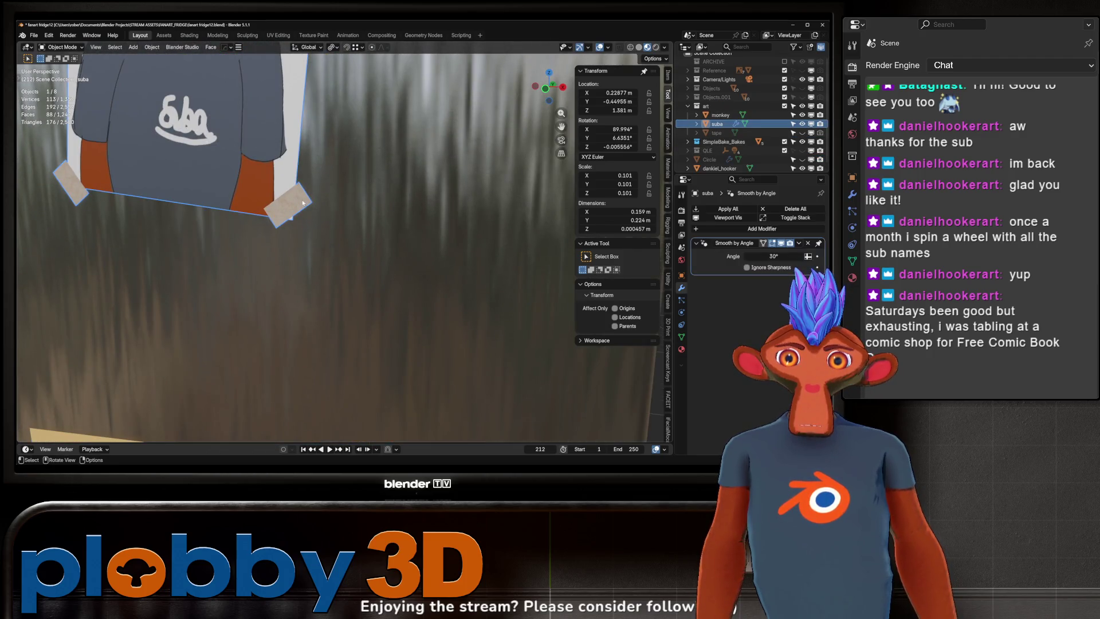
{"action": "key", "text": "Tab"}
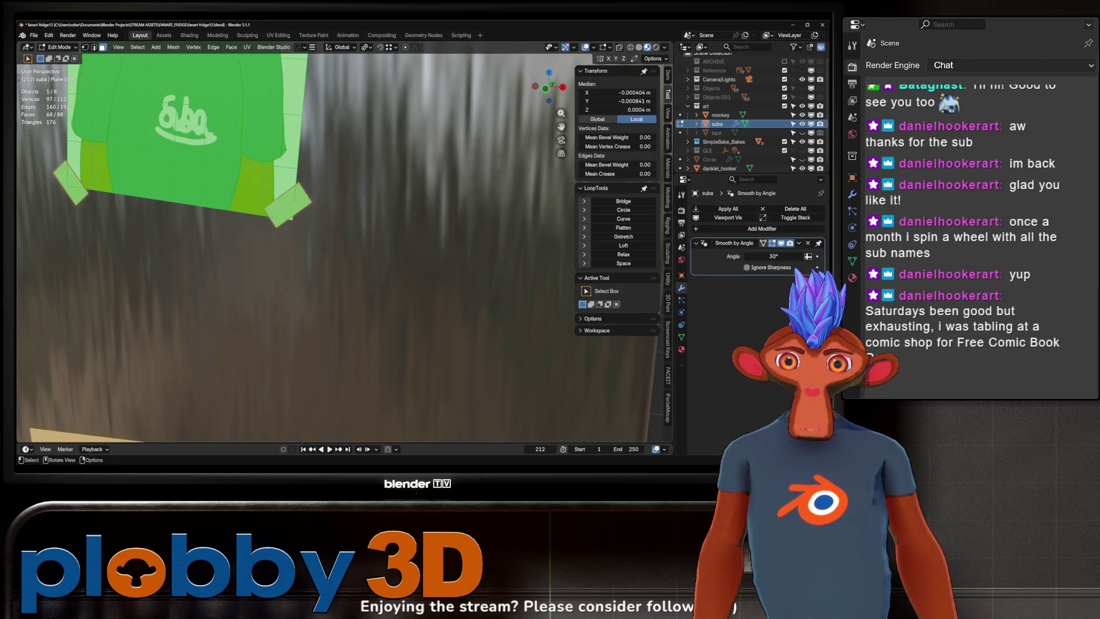
{"action": "left_click", "coordinate": [293, 204]}
{"action": "scroll", "coordinate": [294, 204], "scroll_direction": "down", "scroll_amount": 4}
{"action": "key", "text": "shift+d"}
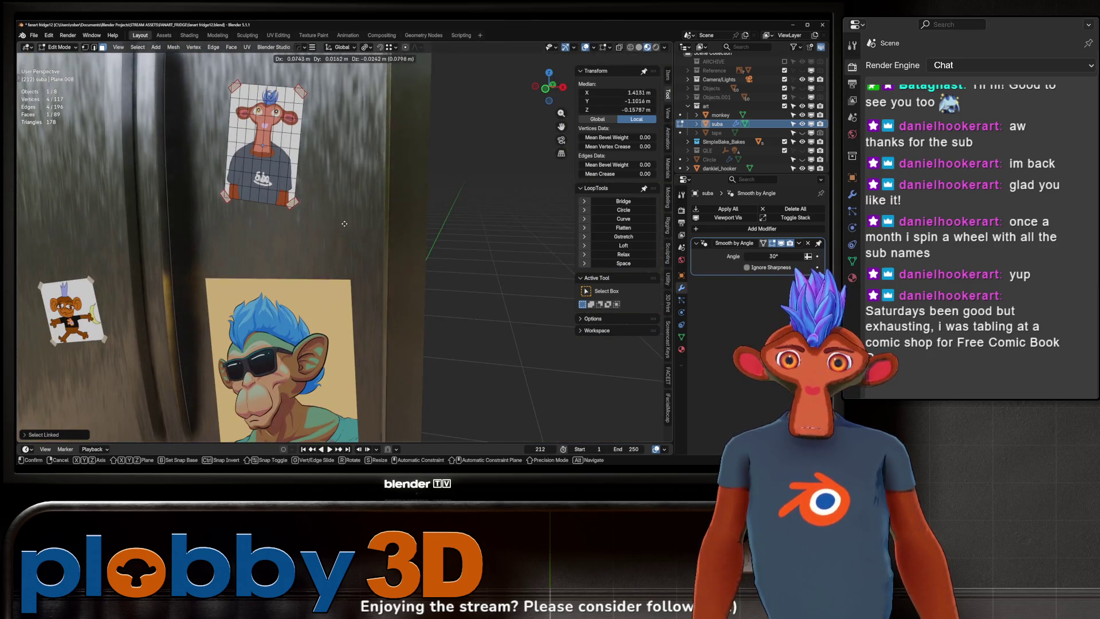
{"action": "right_click", "coordinate": [281, 239]}
{"action": "key", "text": "p"}
{"action": "left_click", "coordinate": [307, 232]}
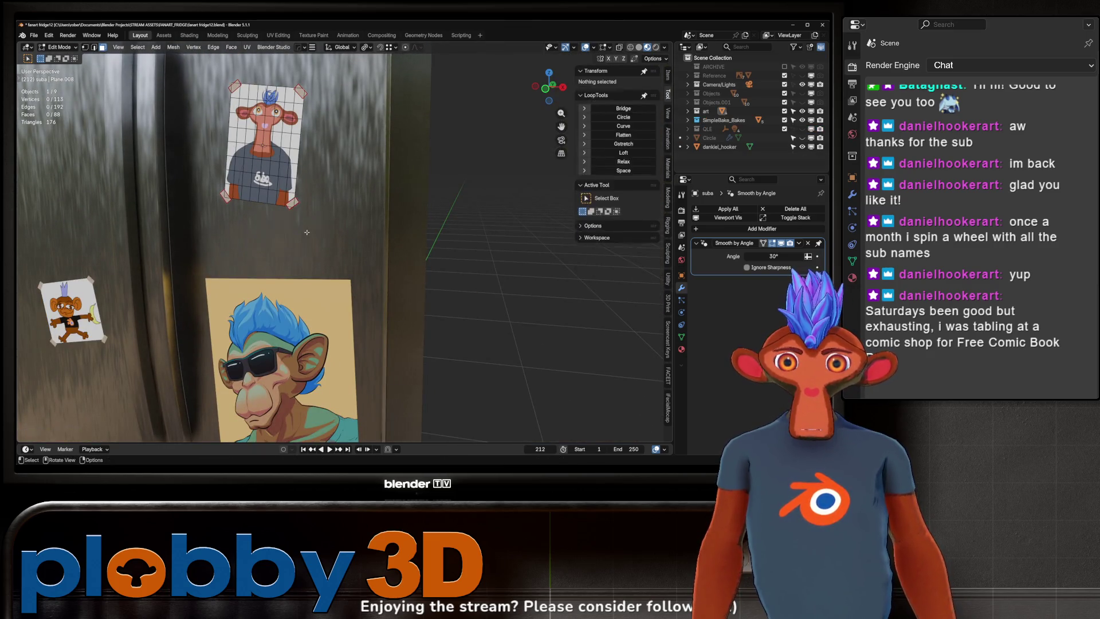
{"action": "key", "text": "Tab"}
- Move suba.001 in front view onto the artwork poster's top corner
{"action": "left_click", "coordinate": [294, 205]}
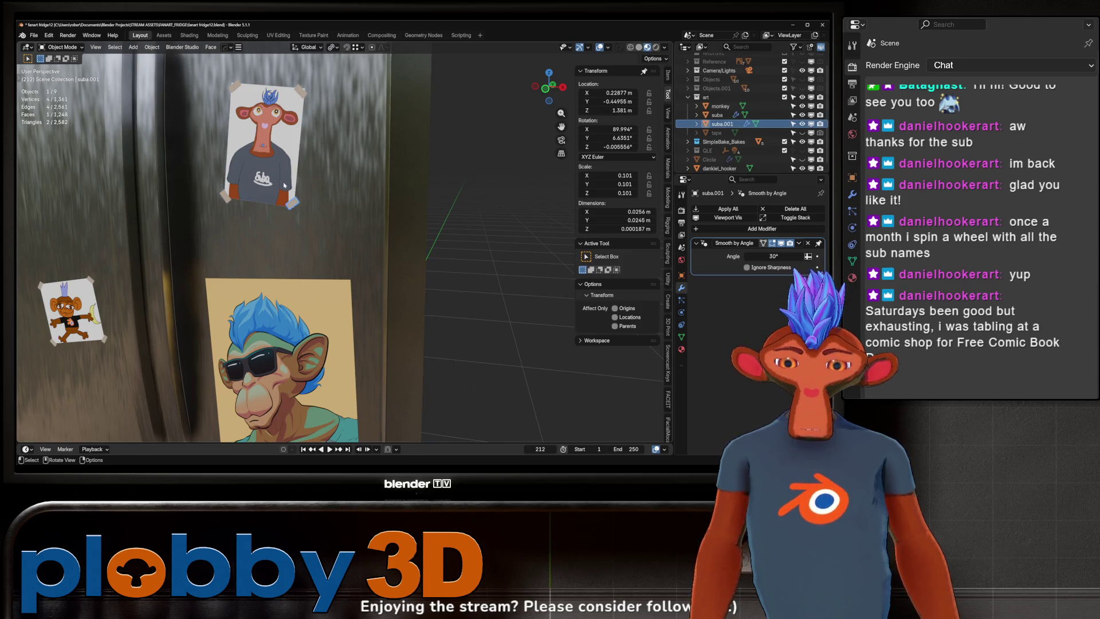
{"action": "key", "text": "KP_1"}
{"action": "key", "text": "g"}
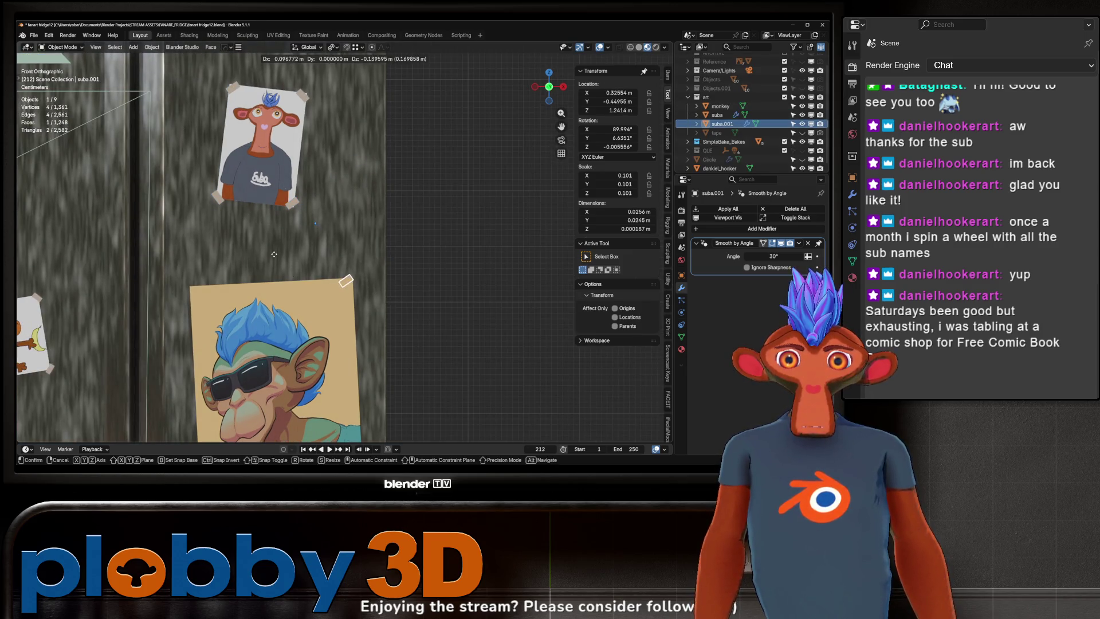
{"action": "left_click", "coordinate": [304, 251]}
{"action": "mouse_move", "coordinate": [304, 250]}
{"action": "middle_mouse_down"}
{"action": "mouse_move", "coordinate": [291, 242]}
{"action": "mouse_move", "coordinate": [298, 252]}
{"action": "middle_mouse_up"}
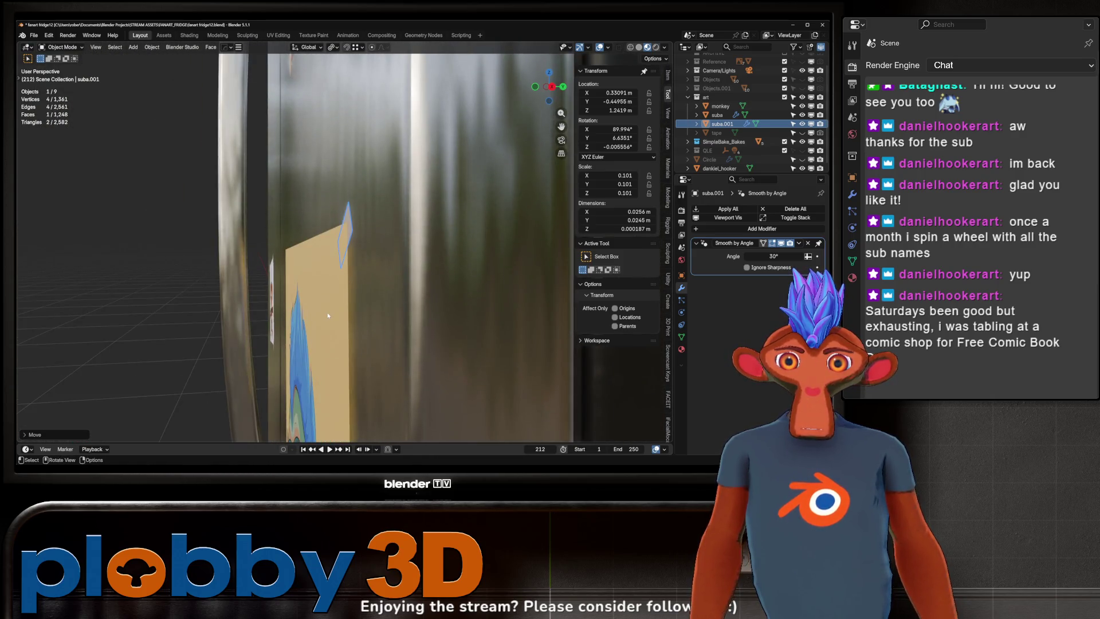
{"action": "left_click", "coordinate": [297, 252]}
- Add a Shrinkwrap modifier to the poster with door_L_Baked as its target
{"action": "left_click", "coordinate": [742, 210]}
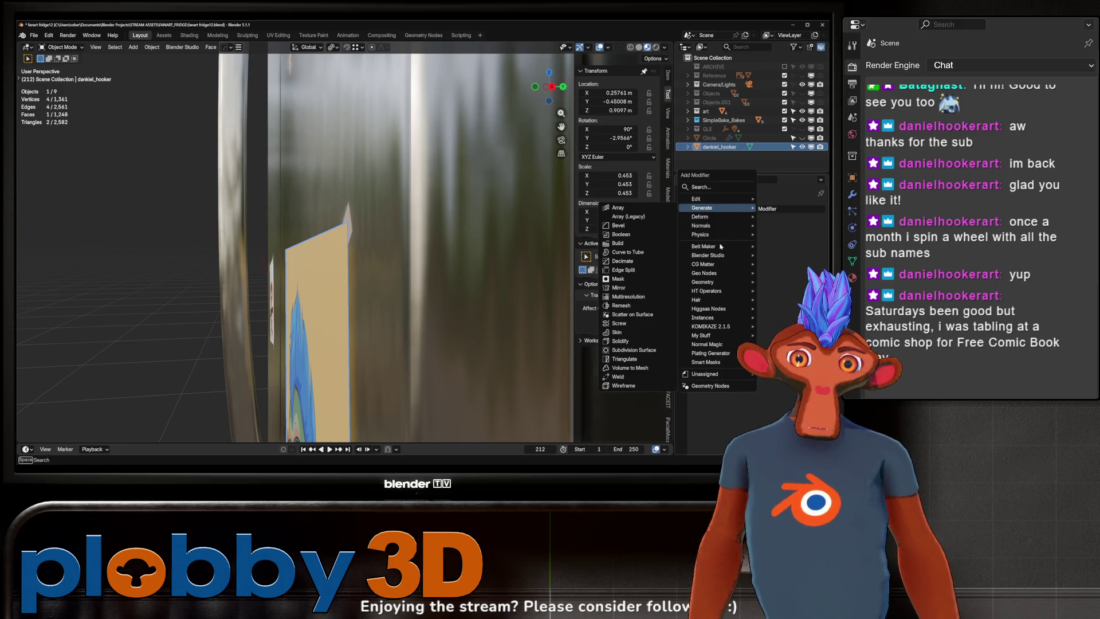
{"action": "mouse_move", "coordinate": [721, 220]}
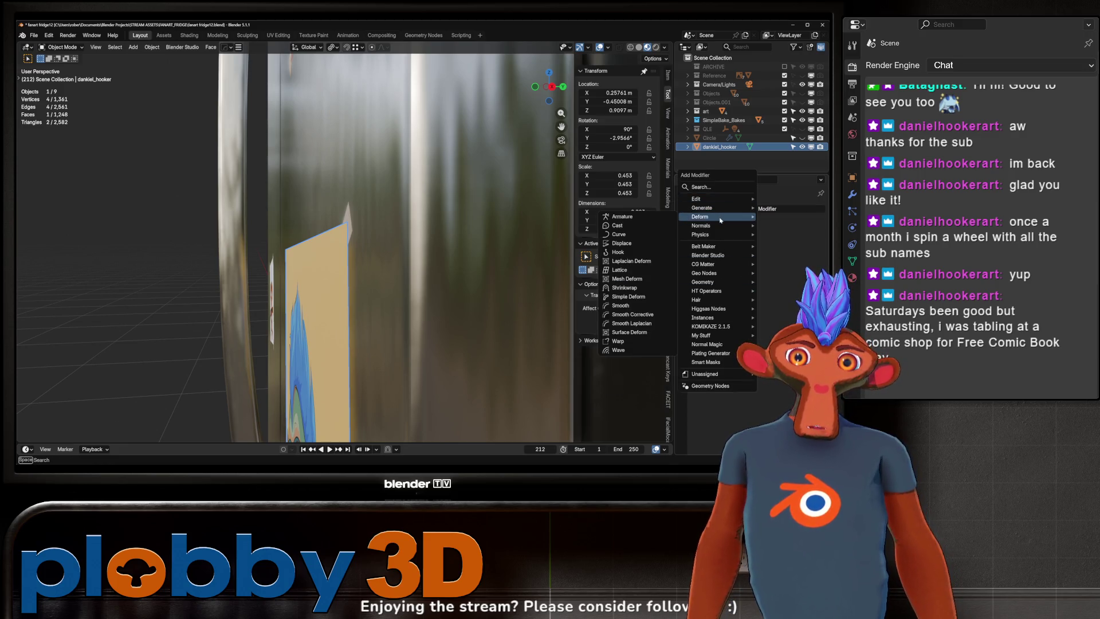
{"action": "left_click", "coordinate": [624, 287]}
{"action": "left_click", "coordinate": [451, 305]}
{"action": "scroll", "coordinate": [450, 305], "scroll_direction": "down", "scroll_amount": 8}
{"action": "scroll", "coordinate": [369, 179], "scroll_direction": "up", "scroll_amount": 2}
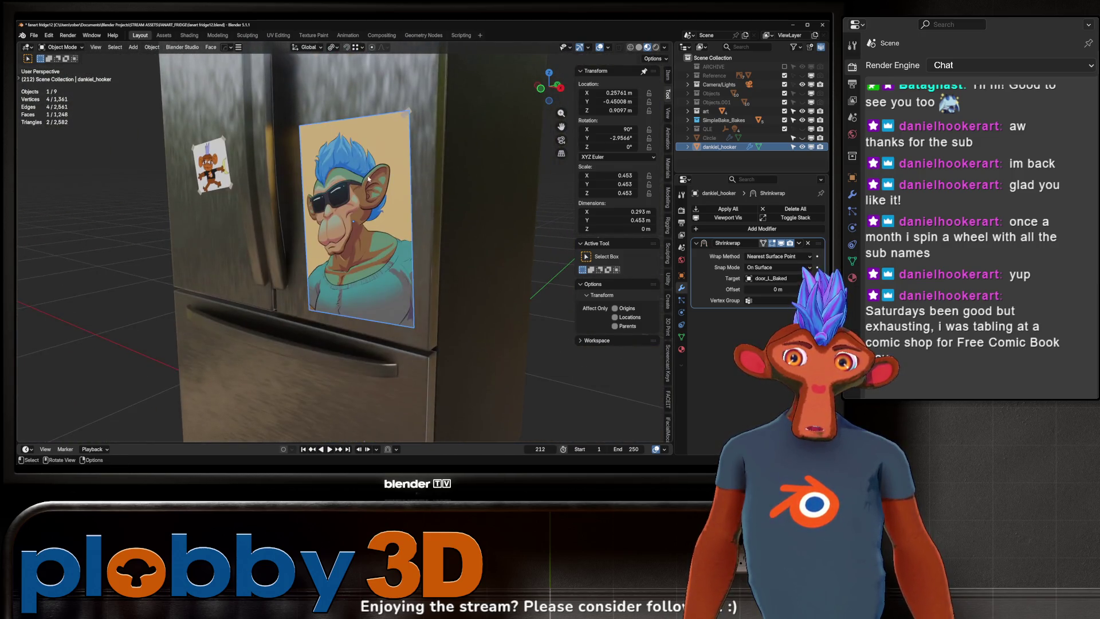
- Enter Edit Mode on the poster and add a loop cut across it
{"action": "key", "text": "Tab"}
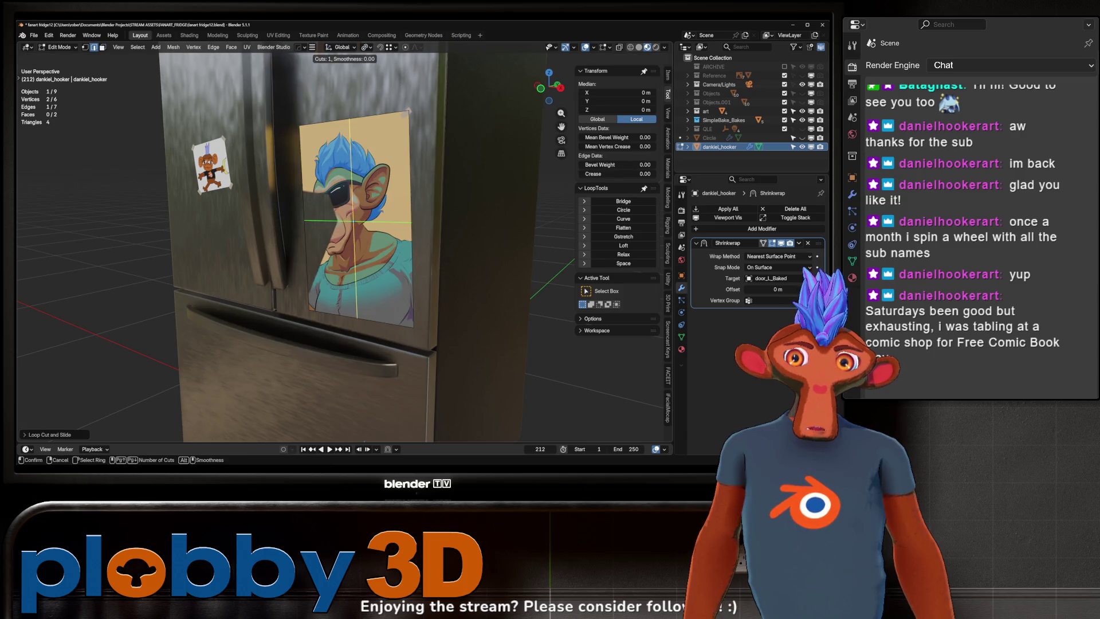
{"action": "key", "text": "Tab"}
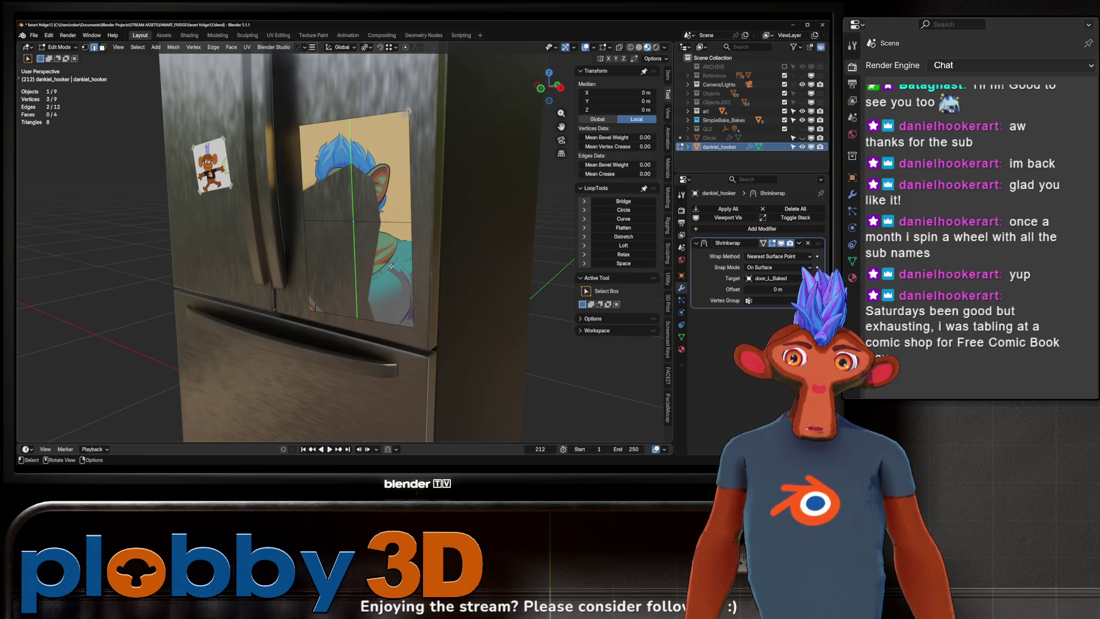
{"action": "key", "text": "Tab"}
{"action": "key", "text": "ctrl+r"}
{"action": "left_click", "coordinate": [364, 269]}
{"action": "left_click", "coordinate": [364, 269]}
- Dismiss the edge menu, return to Object Mode, then undo and redo the loop cut
{"action": "key", "text": "ctrl+e"}
{"action": "mouse_move", "coordinate": [310, 175]}
{"action": "key", "text": "Escape"}
{"action": "key", "text": "Tab"}
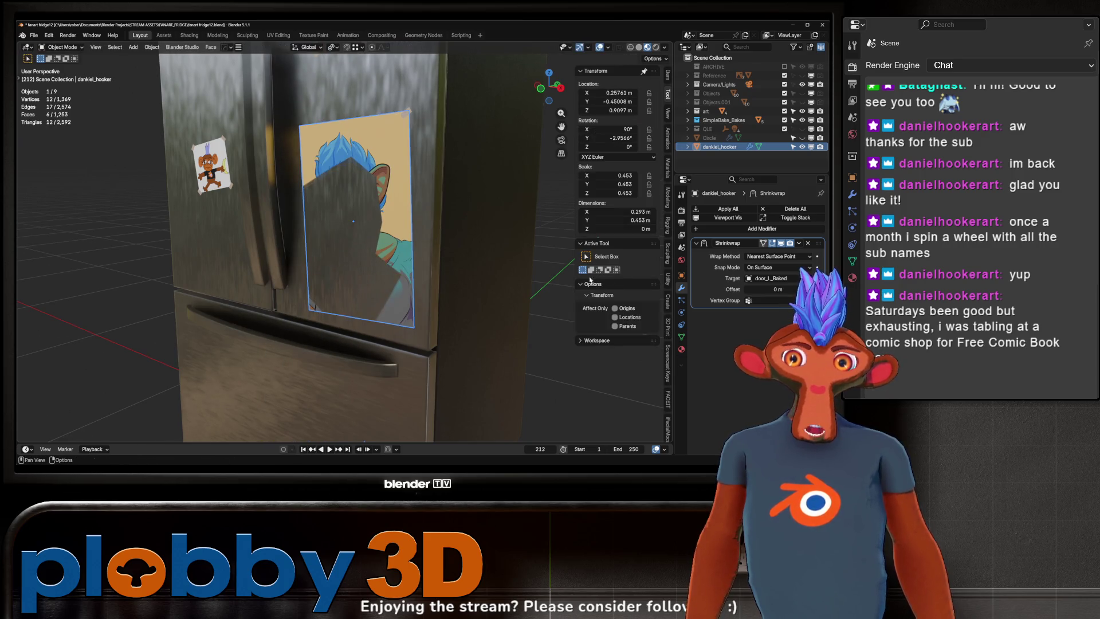
{"action": "right_click", "coordinate": [366, 218]}
{"action": "key", "text": "Escape"}
{"action": "key", "text": "ctrl+z"}
{"action": "key", "text": "ctrl+z"}
{"action": "key", "text": "ctrl+z"}
{"action": "key", "text": "ctrl+shift+z"}
{"action": "key", "text": "ctrl+shift+z"}
{"action": "key", "text": "ctrl+shift+z"}
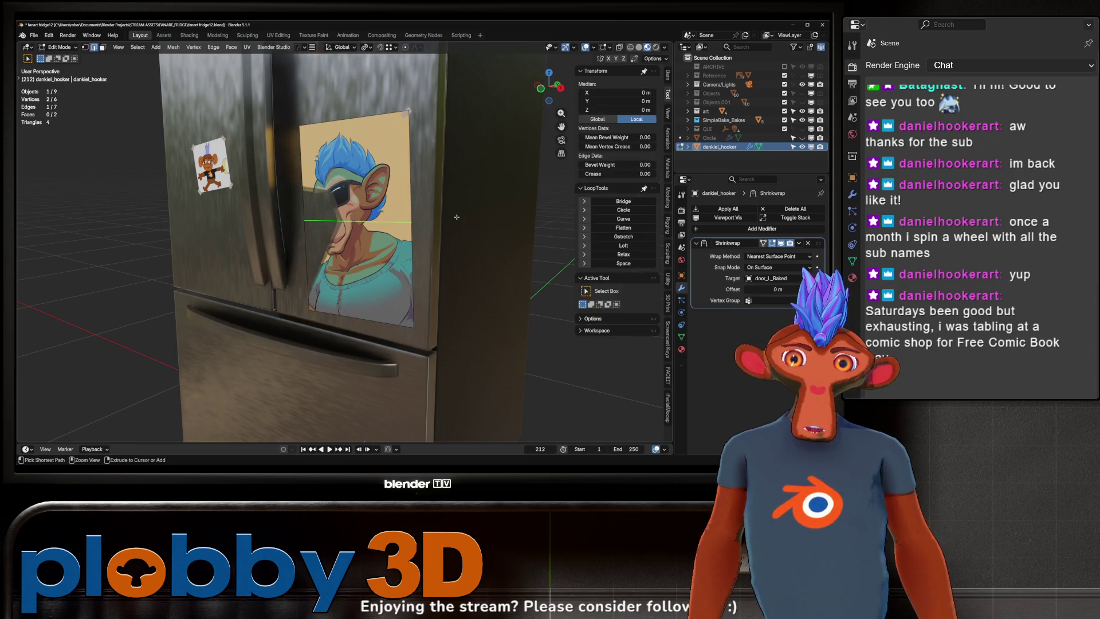
{"action": "key", "text": "Tab"}
- Set the Shrinkwrap offset to 0.001 m and view the poster flush on the door
{"action": "mouse_move", "coordinate": [457, 217]}
{"action": "middle_mouse_down"}
{"action": "mouse_move", "coordinate": [365, 200]}
{"action": "mouse_move", "coordinate": [450, 228]}
{"action": "middle_mouse_up"}
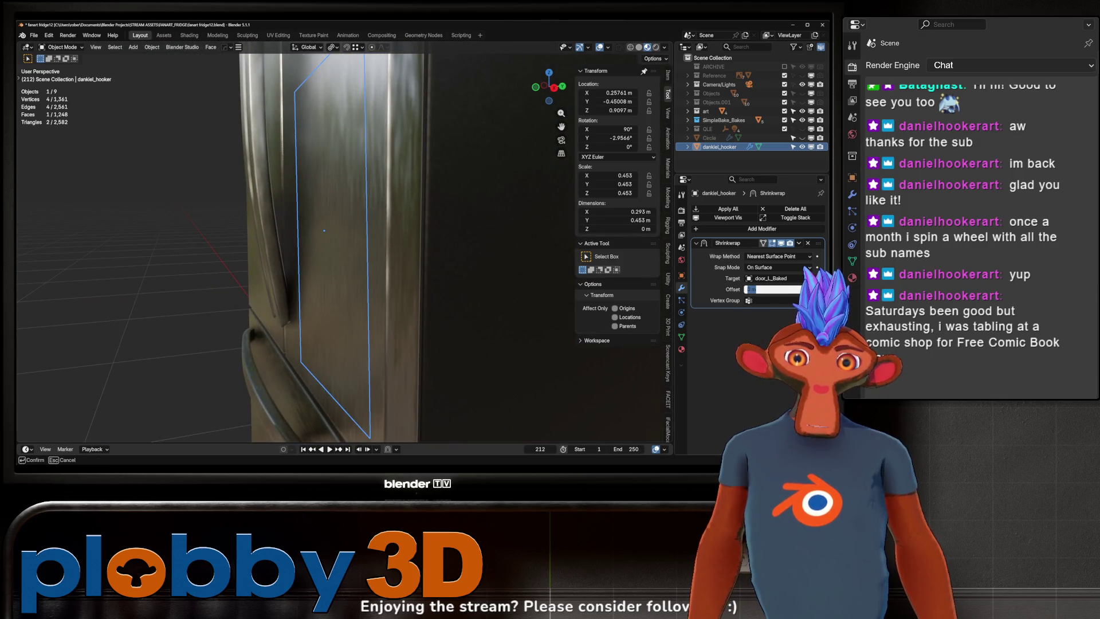
{"action": "type", "text": "1"}
{"action": "key", "text": "Return"}
{"action": "mouse_move", "coordinate": [487, 311]}
{"action": "middle_mouse_down"}
{"action": "mouse_move", "coordinate": [432, 295]}
{"action": "mouse_move", "coordinate": [506, 315]}
{"action": "mouse_move", "coordinate": [481, 241]}
{"action": "mouse_move", "coordinate": [383, 229]}
{"action": "middle_mouse_up"}
{"action": "key", "text": "ctrl+a"}
{"action": "key", "text": "Escape"}
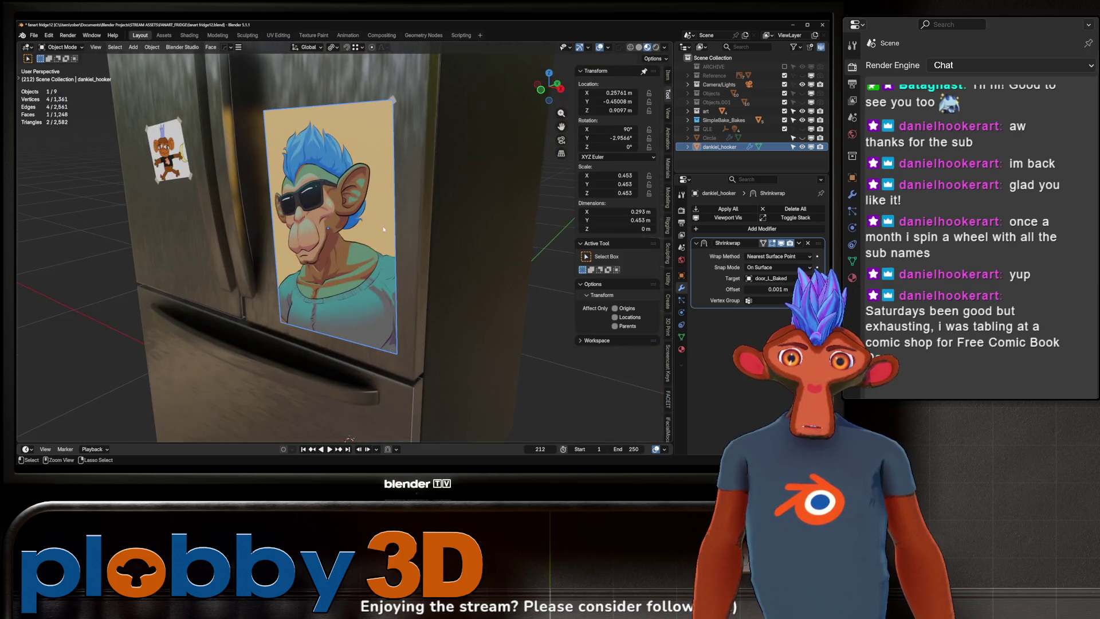
{"action": "key", "text": "shift+a"}
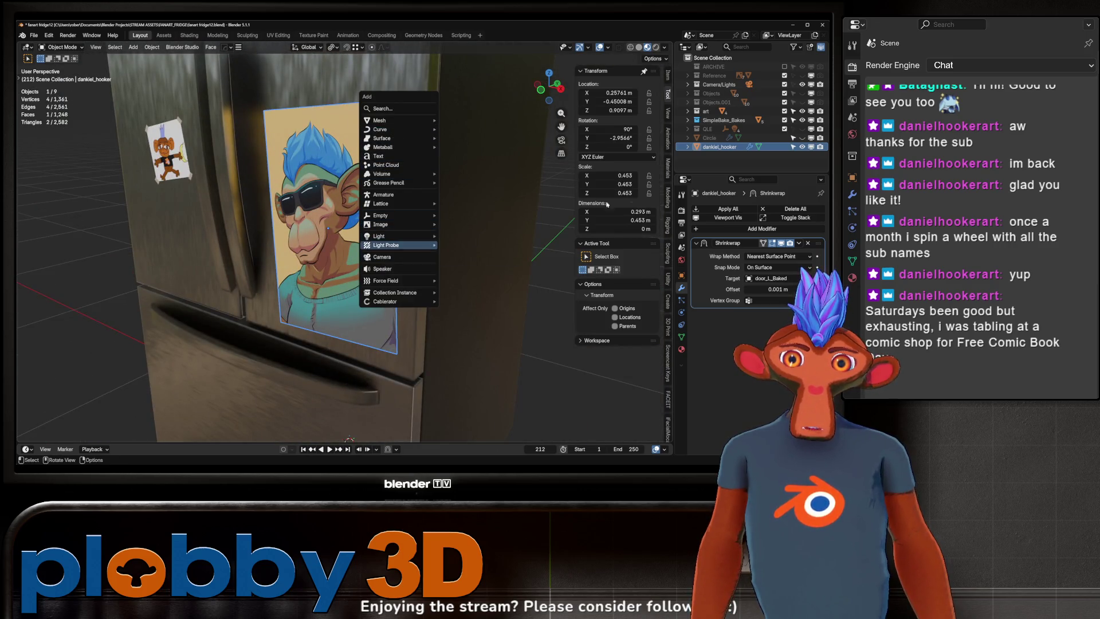
- Apply the poster's scale
{"action": "key", "text": "Escape"}
{"action": "key", "text": "ctrl+a"}
{"action": "left_click", "coordinate": [411, 178]}
- Select the tape piece suba.001 and zoom in on the poster's corner
{"action": "mouse_move", "coordinate": [411, 178]}
{"action": "middle_mouse_down"}
{"action": "mouse_move", "coordinate": [450, 183]}
{"action": "mouse_move", "coordinate": [398, 102]}
{"action": "middle_mouse_up"}
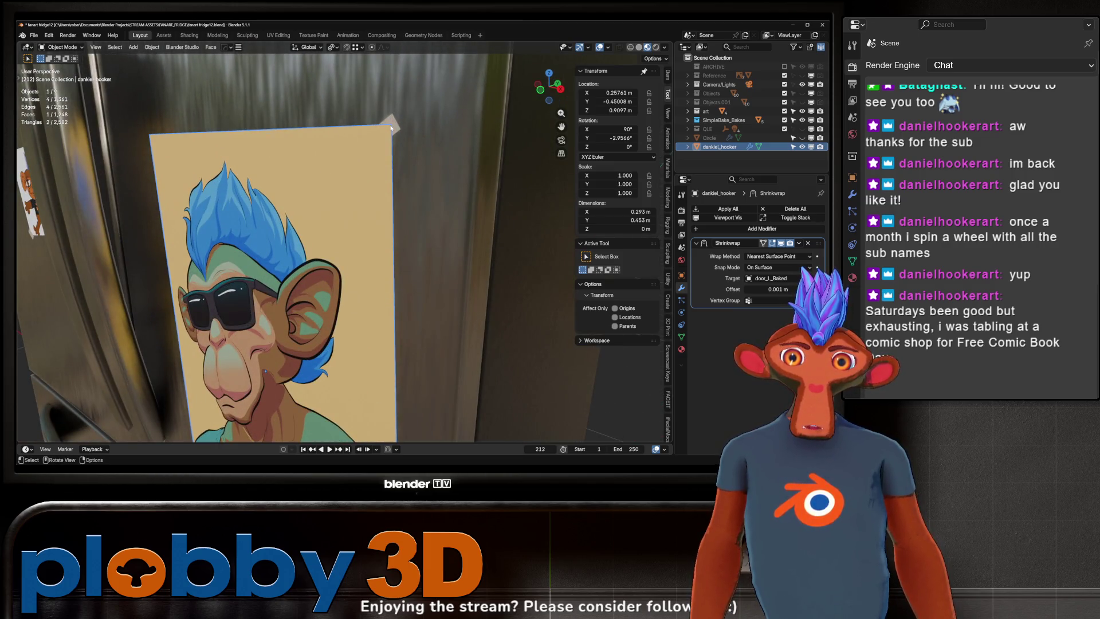
{"action": "left_click", "coordinate": [391, 127]}
{"action": "middle_click_drag", "start_coordinate": [391, 127], "coordinate": [388, 109]}
{"action": "scroll", "coordinate": [388, 110], "scroll_direction": "up", "scroll_amount": 3}
{"action": "left_click_drag", "start_coordinate": [392, 127], "coordinate": [394, 130]}
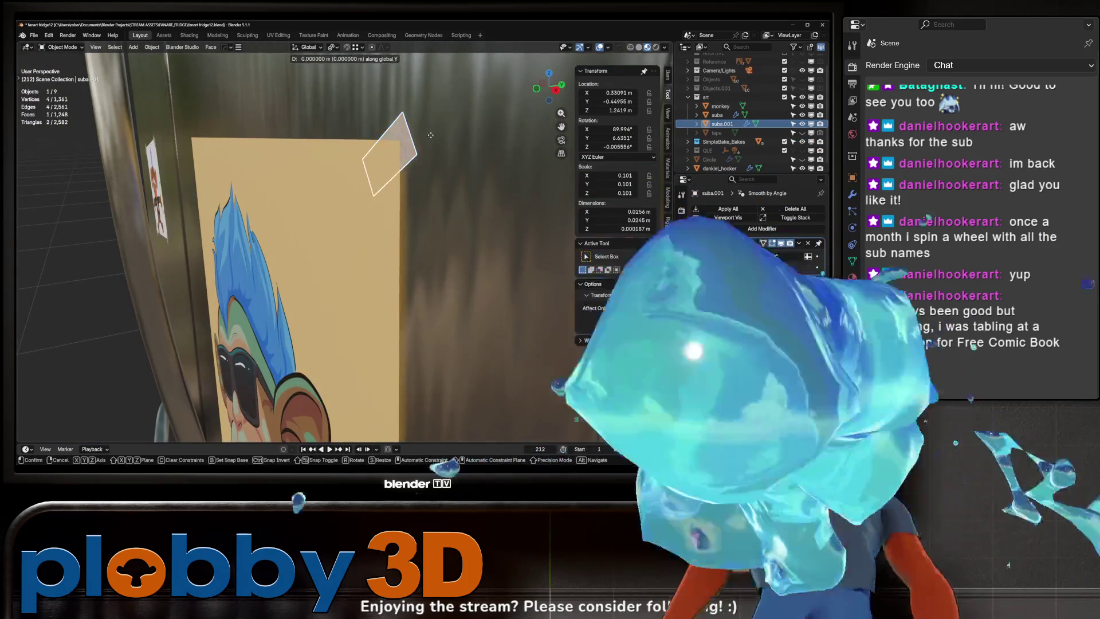
{"action": "middle_click_drag", "start_coordinate": [394, 130], "coordinate": [471, 137]}
{"action": "scroll", "coordinate": [471, 137], "scroll_direction": "up", "scroll_amount": 3}
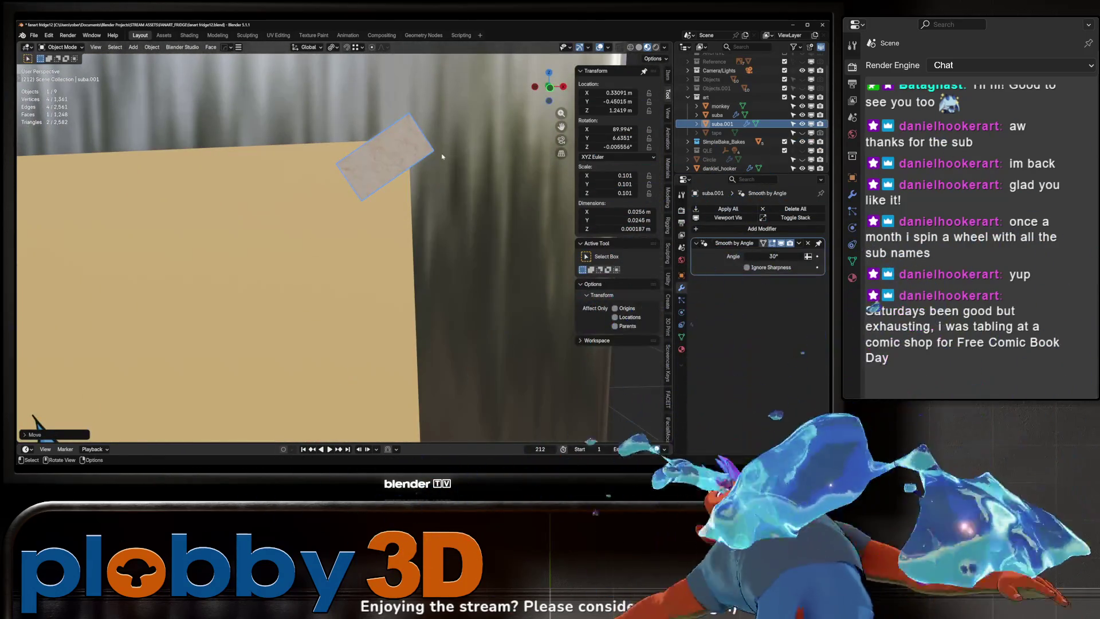
- In front view, set the tape's origin to geometry, then rotate, enlarge and fix it on the top-right corner
{"action": "key", "text": "KP_1"}
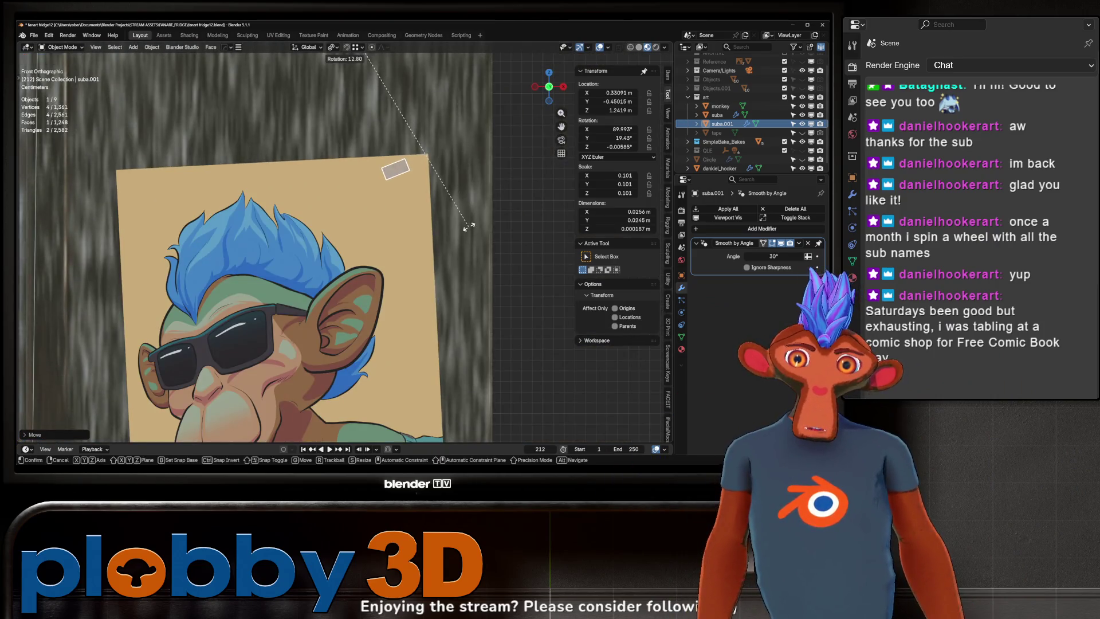
{"action": "key", "text": "q"}
{"action": "left_click", "coordinate": [453, 235]}
{"action": "key", "text": "r"}
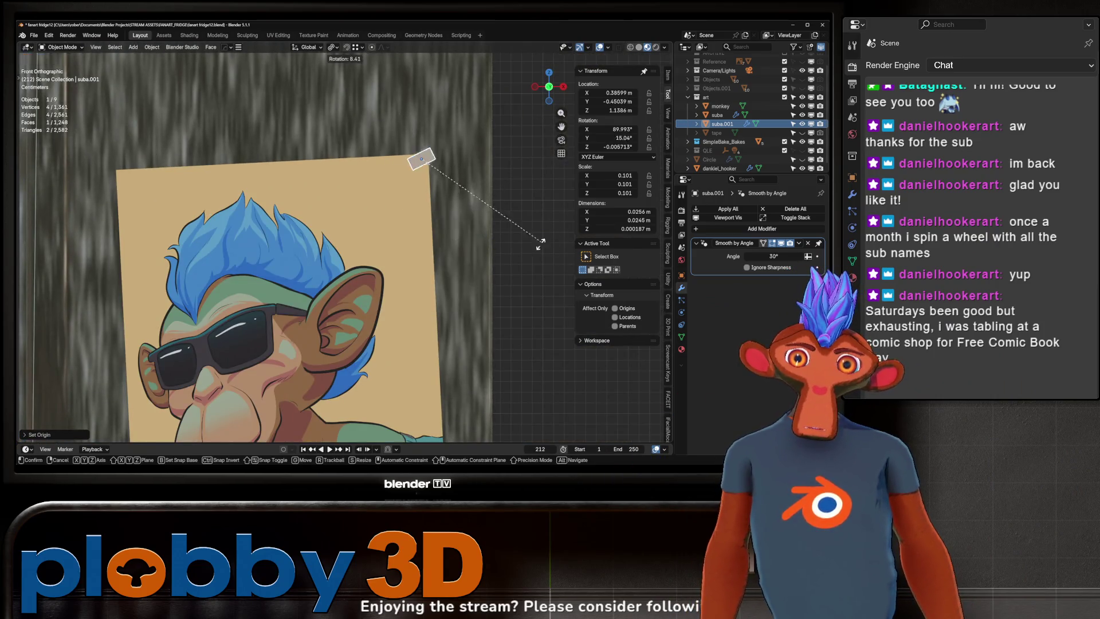
{"action": "left_click", "coordinate": [528, 265]}
{"action": "key", "text": "s"}
{"action": "left_click", "coordinate": [554, 289]}
{"action": "key", "text": "r"}
{"action": "left_click", "coordinate": [572, 279]}
{"action": "key", "text": "g"}
{"action": "left_click", "coordinate": [573, 280]}
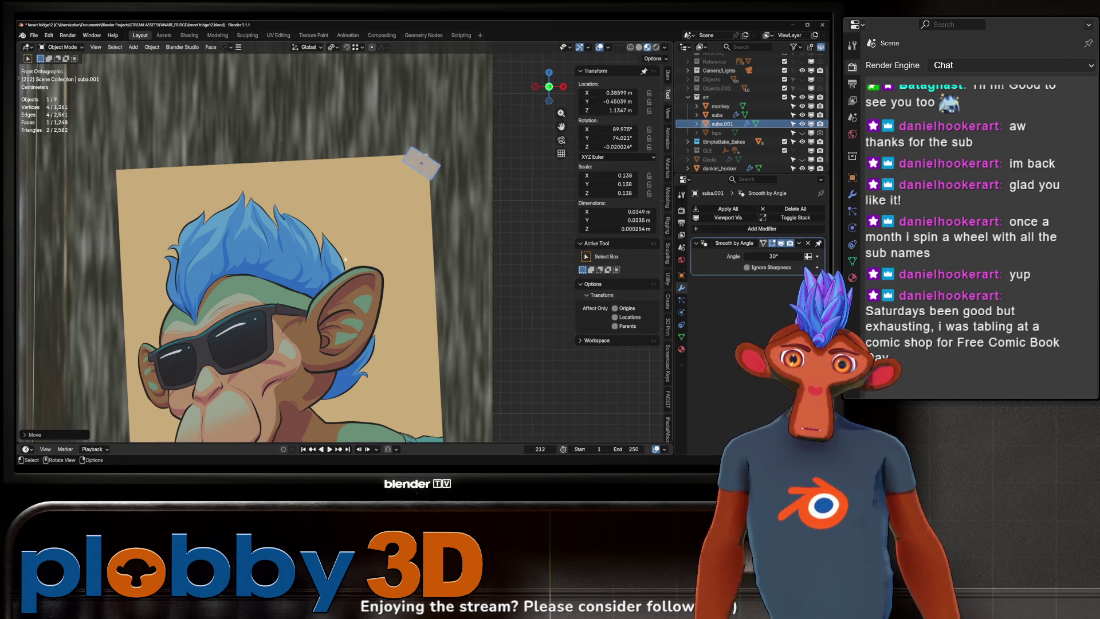
{"action": "scroll", "coordinate": [573, 280], "scroll_direction": "down", "scroll_amount": 3}
- Duplicate the tape onto the poster's top-left and bottom-left corners, rotating each to fit
{"action": "key", "text": "shift+d"}
{"action": "left_click", "coordinate": [401, 197]}
{"action": "key", "text": "r"}
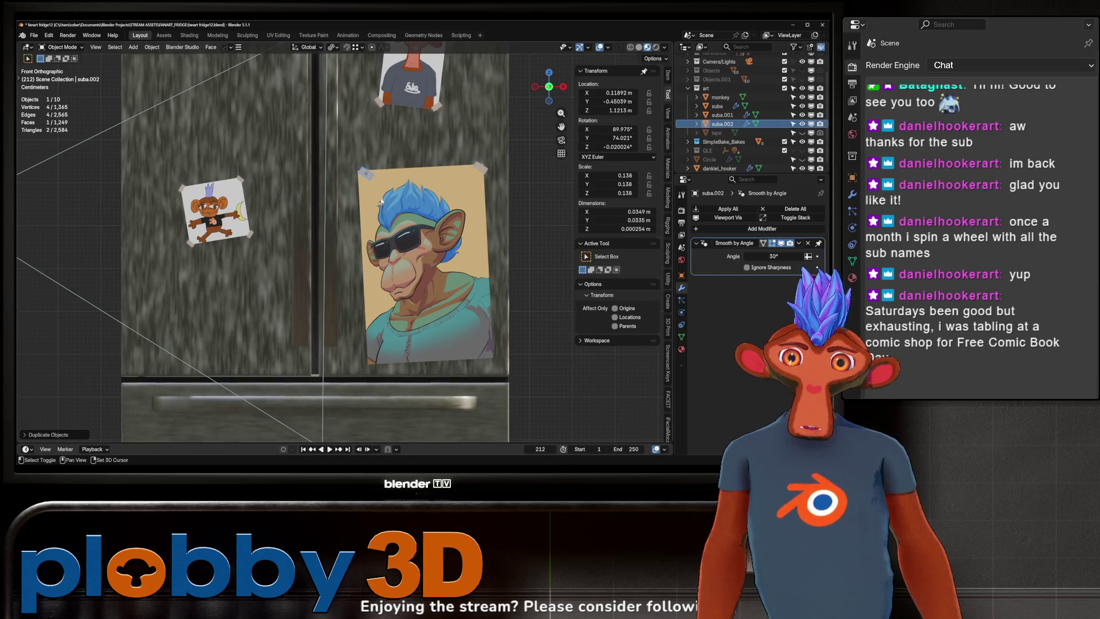
{"action": "left_click", "coordinate": [401, 216]}
{"action": "key", "text": "g"}
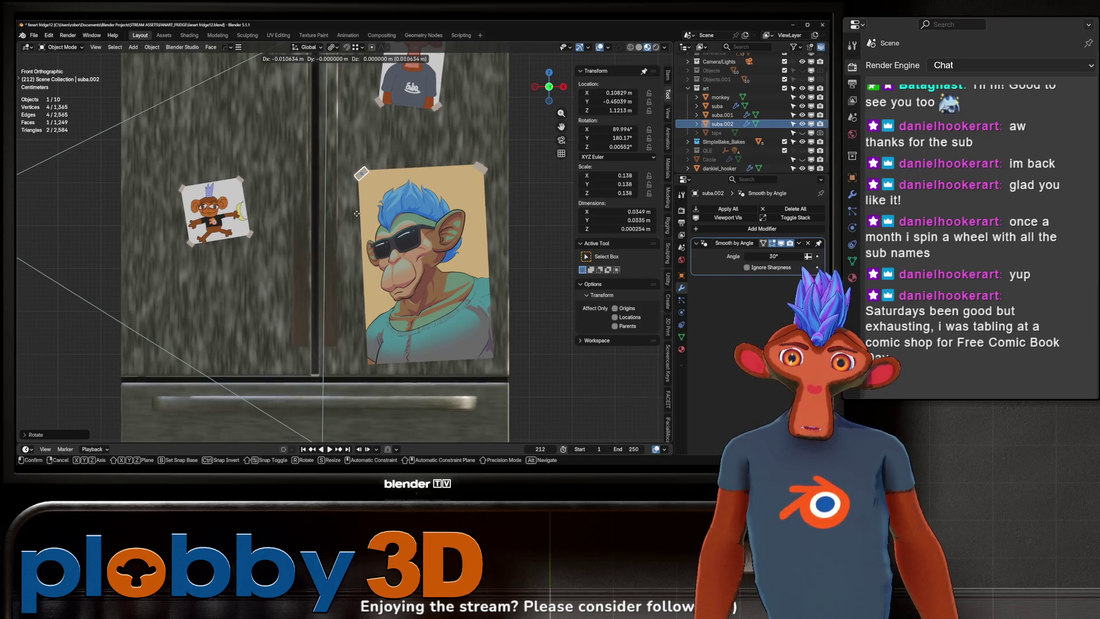
{"action": "left_click", "coordinate": [398, 217]}
{"action": "key", "text": "shift+d"}
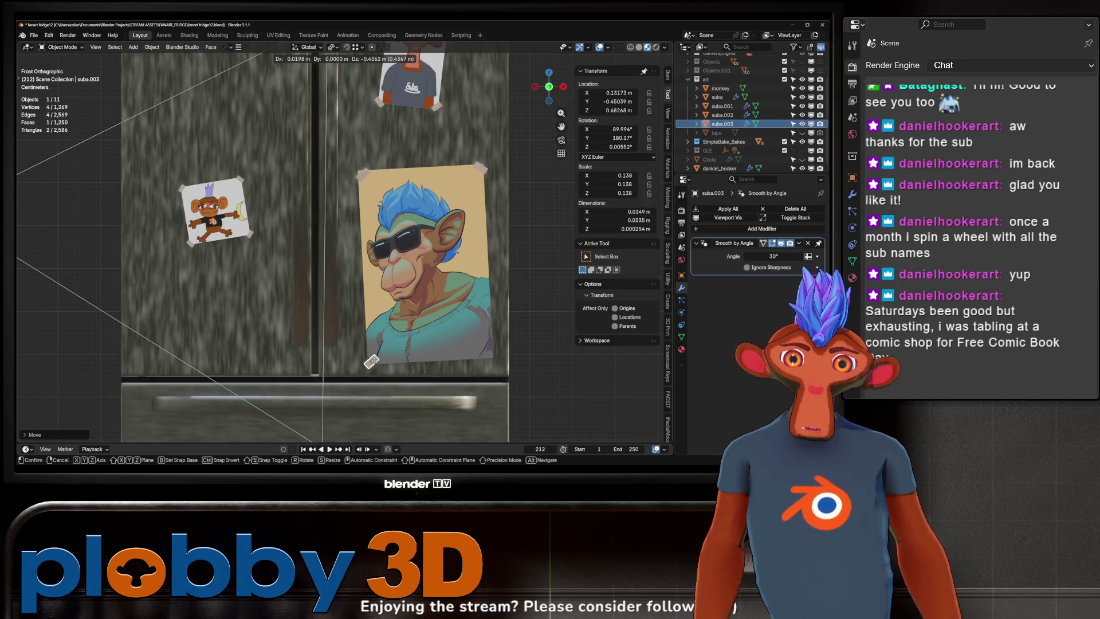
{"action": "left_click", "coordinate": [370, 362]}
{"action": "key", "text": "r"}
{"action": "left_click", "coordinate": [368, 72]}
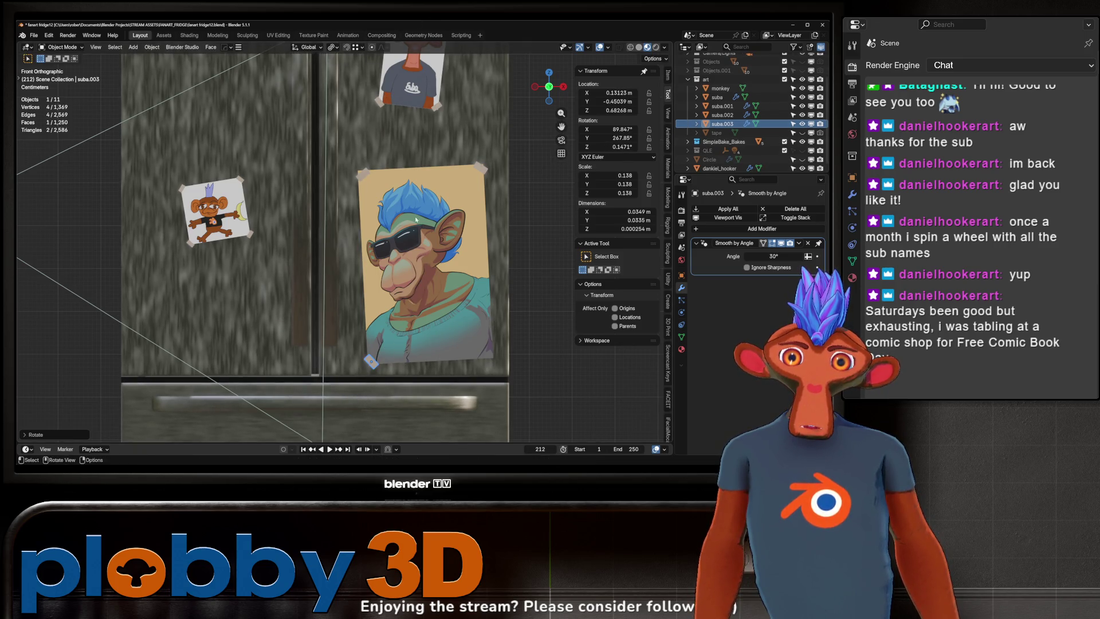
- Duplicate a tape onto the bottom-right corner, rotating and nudging it into place
{"action": "key", "text": "shift+d"}
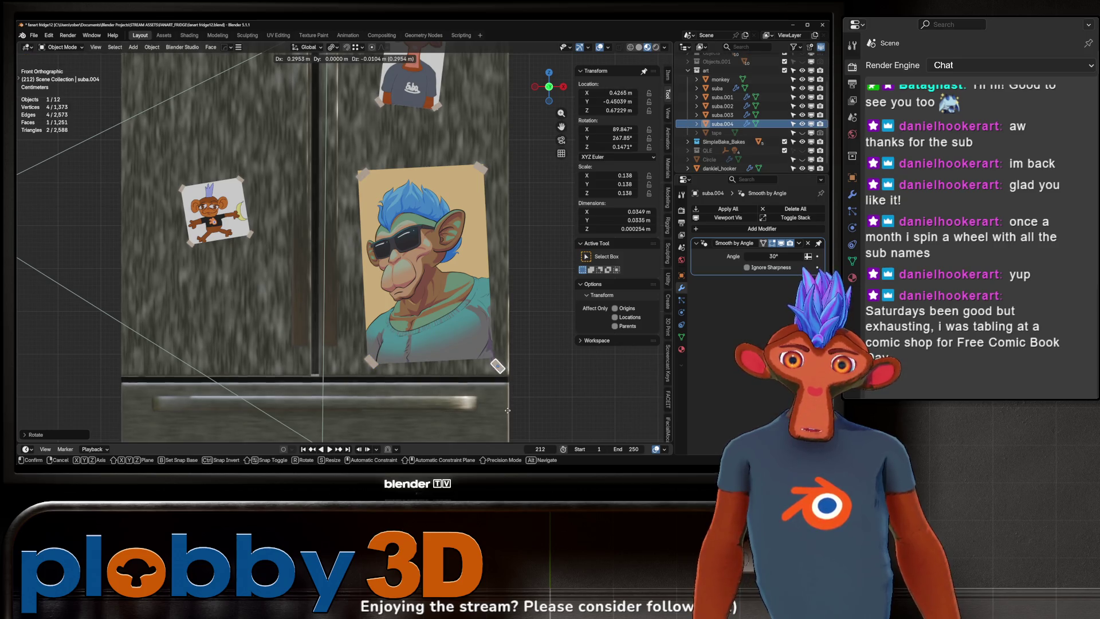
{"action": "left_click", "coordinate": [498, 396]}
{"action": "key", "text": "r"}
{"action": "left_click", "coordinate": [473, 413]}
{"action": "key", "text": "g"}
{"action": "left_click", "coordinate": [478, 410]}
- Select the bottom-left, bottom-right and top-right tapes, then select the monkey poster alone
{"action": "left_click", "coordinate": [586, 442]}
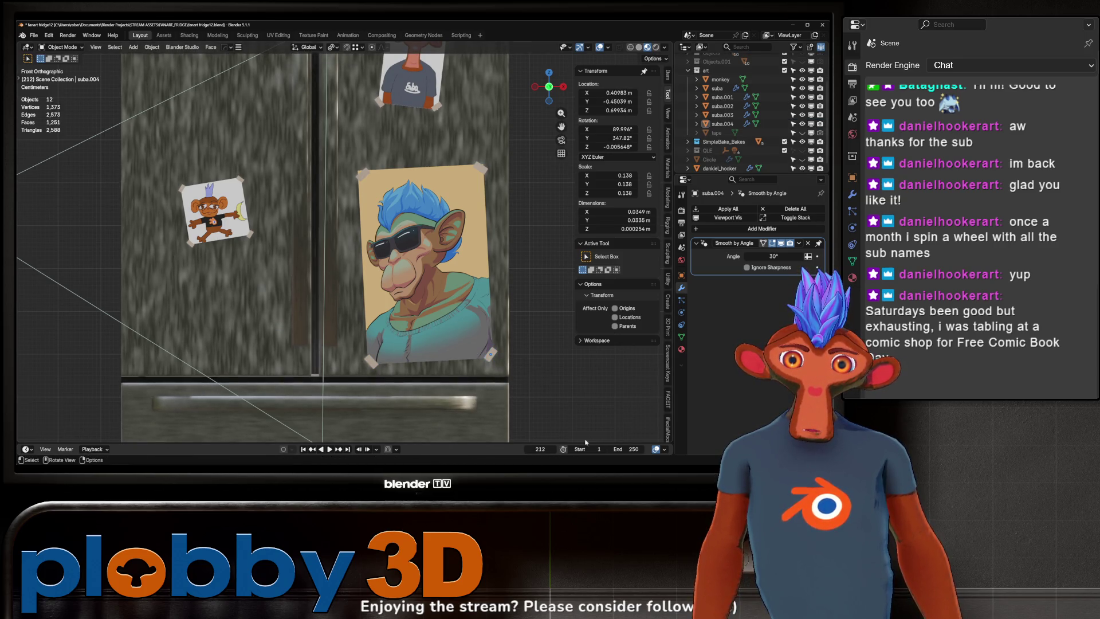
{"action": "left_click", "coordinate": [373, 362]}
{"action": "left_click", "coordinate": [490, 344], "text": "shift"}
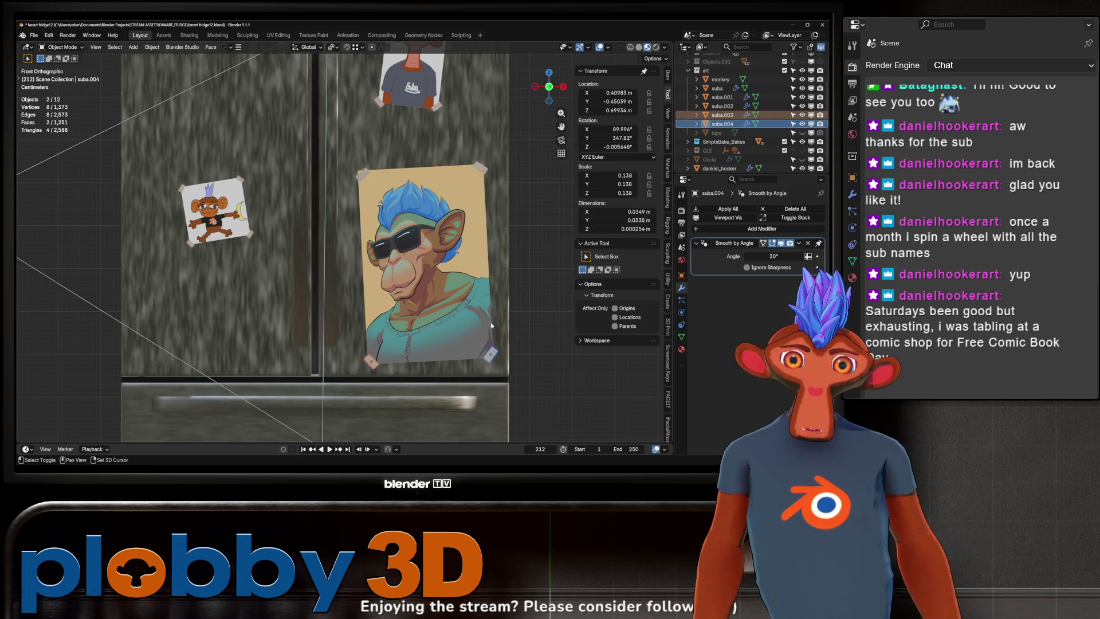
{"action": "left_click", "coordinate": [480, 168], "text": "shift"}
{"action": "left_click", "coordinate": [459, 268]}
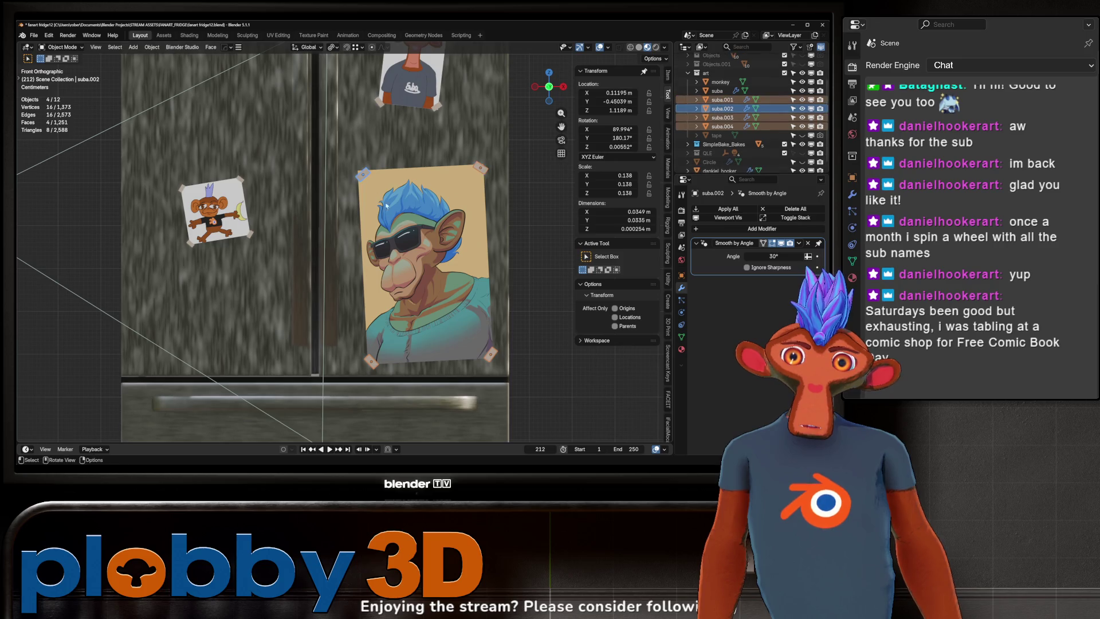
{"action": "middle_click_drag", "start_coordinate": [459, 269], "coordinate": [467, 229]}
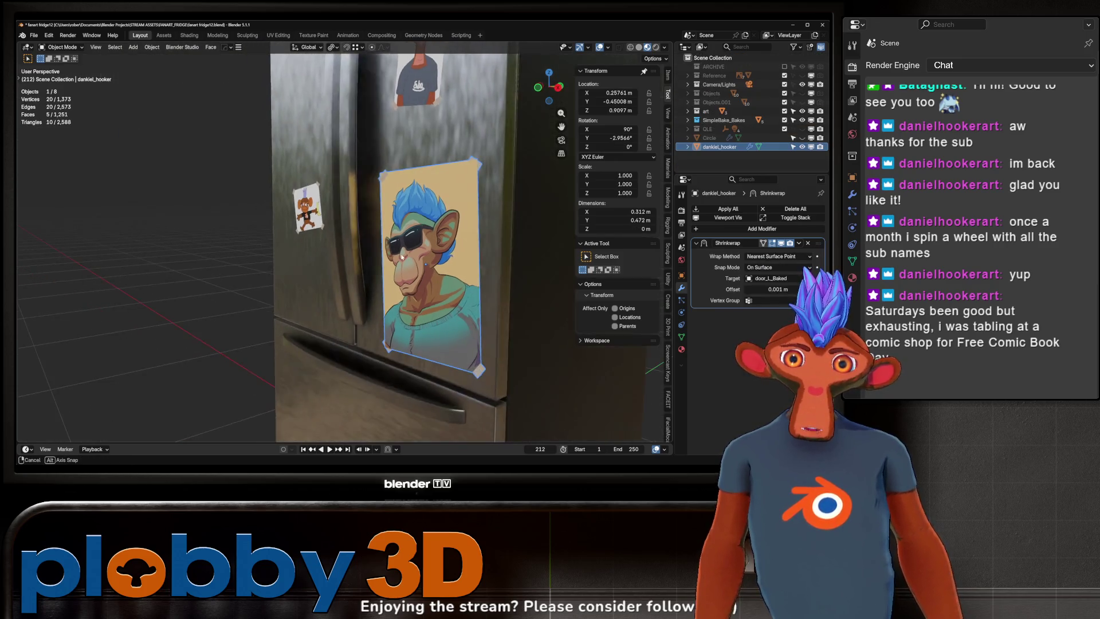
- Box-select the whole fridge and frame it in the view
{"action": "scroll", "coordinate": [475, 172], "scroll_direction": "up", "scroll_amount": 3}
{"action": "scroll", "coordinate": [474, 172], "scroll_direction": "down", "scroll_amount": 5}
{"action": "mouse_move", "coordinate": [475, 172]}
{"action": "middle_mouse_down"}
{"action": "mouse_move", "coordinate": [471, 231]}
{"action": "mouse_move", "coordinate": [453, 252]}
{"action": "middle_mouse_up"}
{"action": "key", "text": "alt+a"}
{"action": "scroll", "coordinate": [452, 252], "scroll_direction": "down", "scroll_amount": 5}
{"action": "left_click_drag", "start_coordinate": [329, 165], "coordinate": [491, 395]}
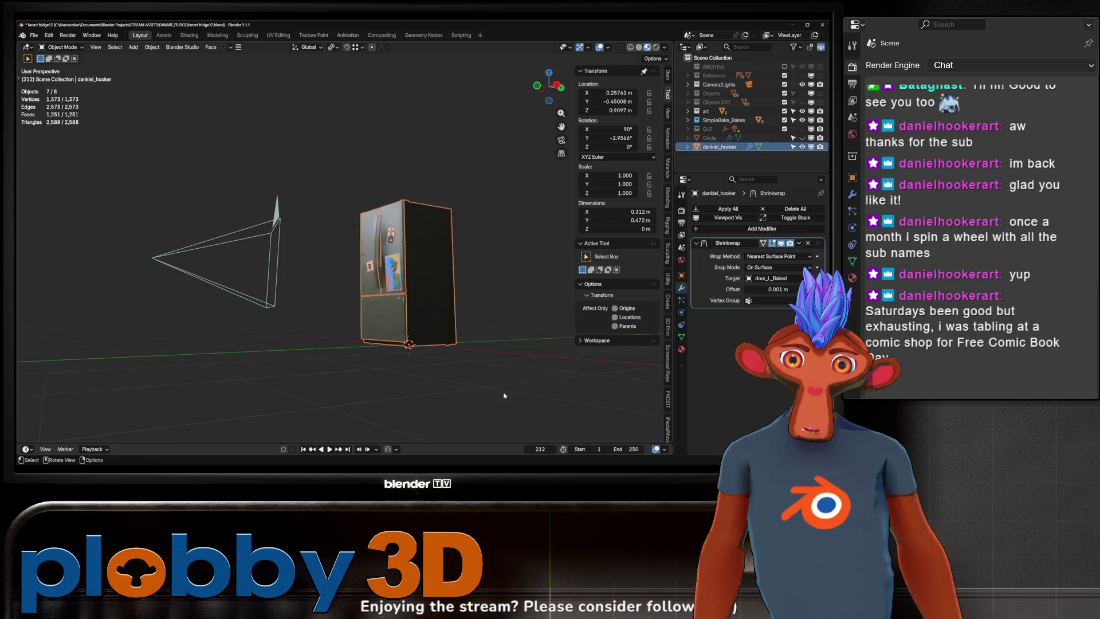
{"action": "key", "text": "KP_Decimal"}
{"action": "middle_click_drag", "start_coordinate": [326, 224], "coordinate": [314, 214]}
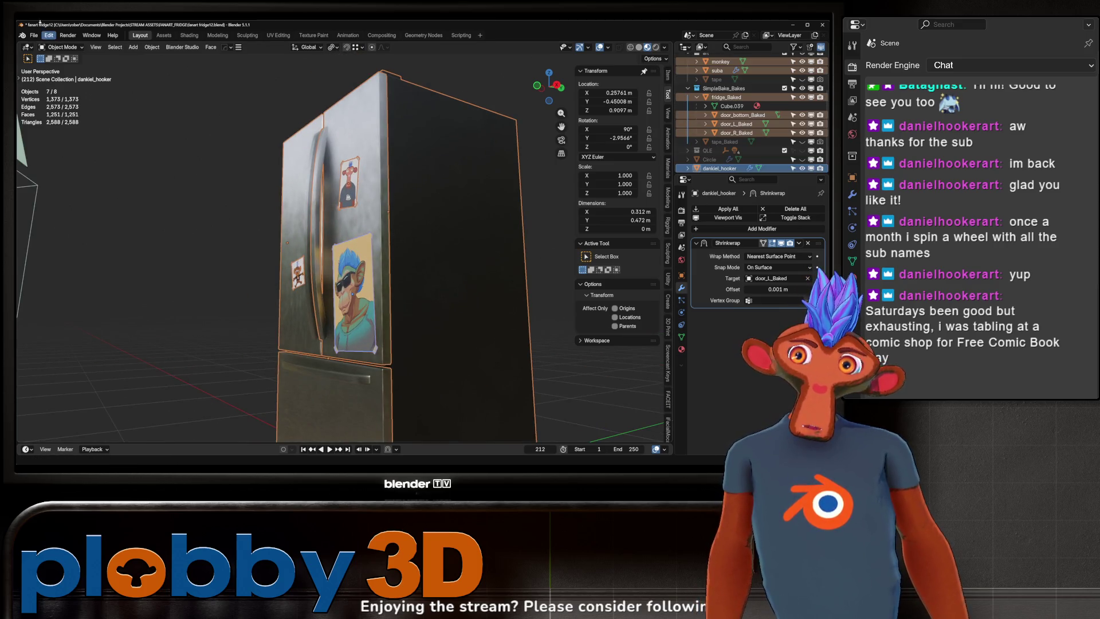
- Export the selection with Better FBX as fanart_fridge, with Embed Media enabled
{"action": "left_click", "coordinate": [33, 35]}
{"action": "mouse_move", "coordinate": [99, 176]}
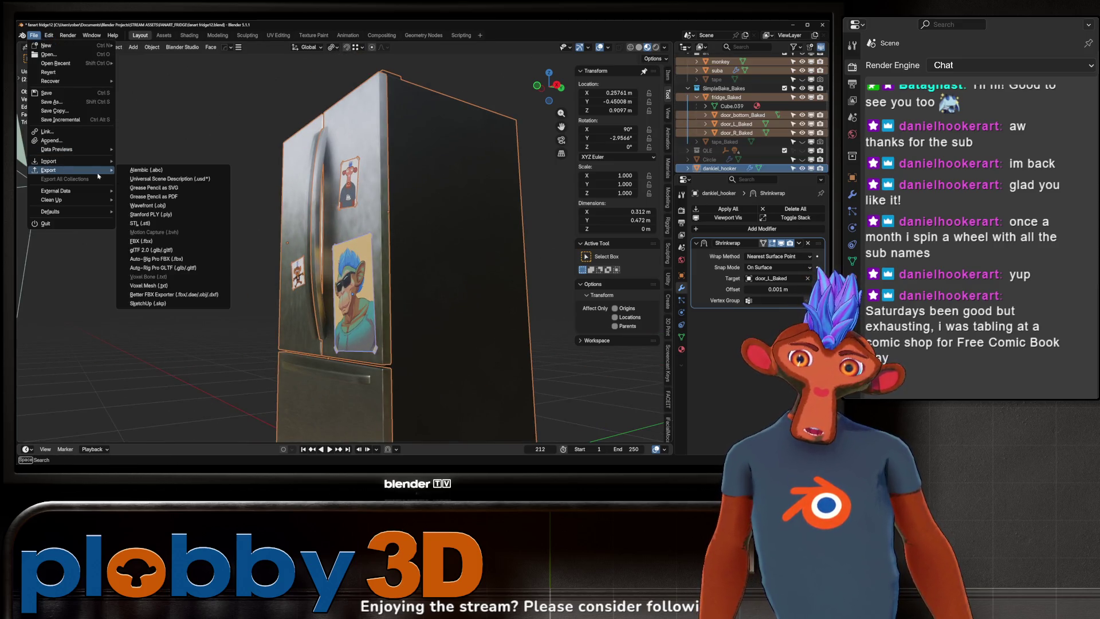
{"action": "left_click", "coordinate": [171, 294]}
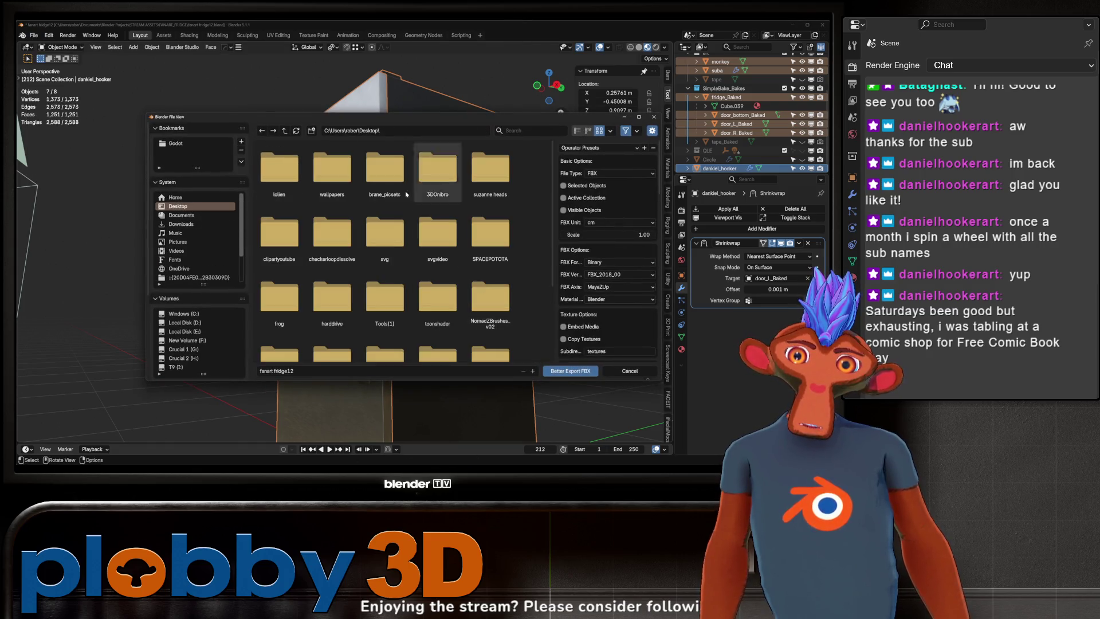
{"action": "left_click", "coordinate": [287, 371]}
{"action": "type", "text": "fana"}
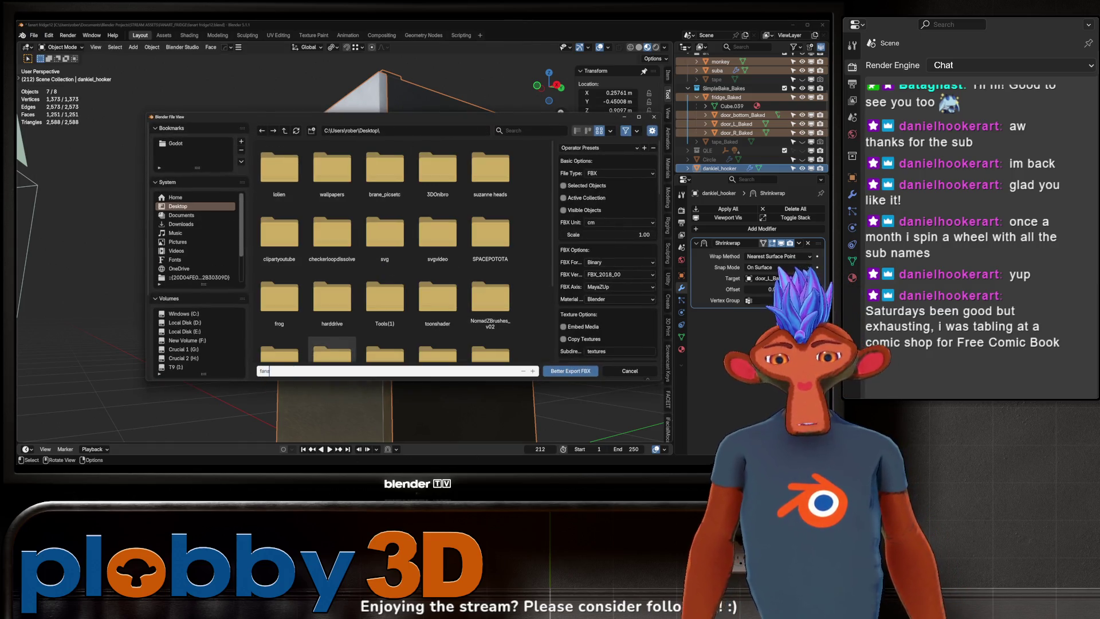
{"action": "type", "text": "rt_fridge"}
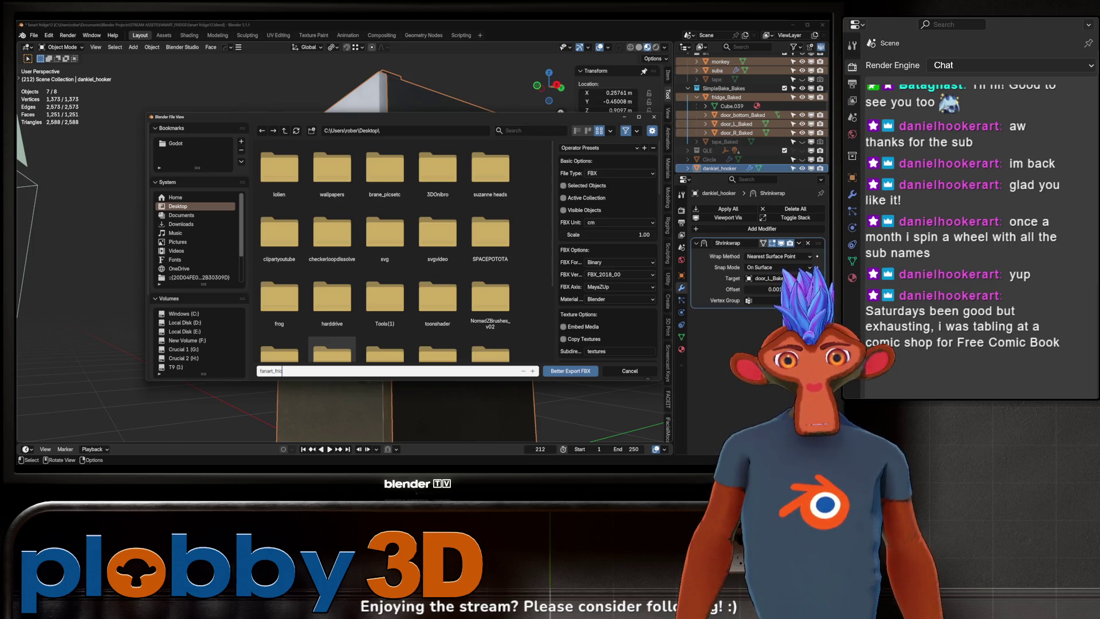
{"action": "left_click", "coordinate": [564, 326]}
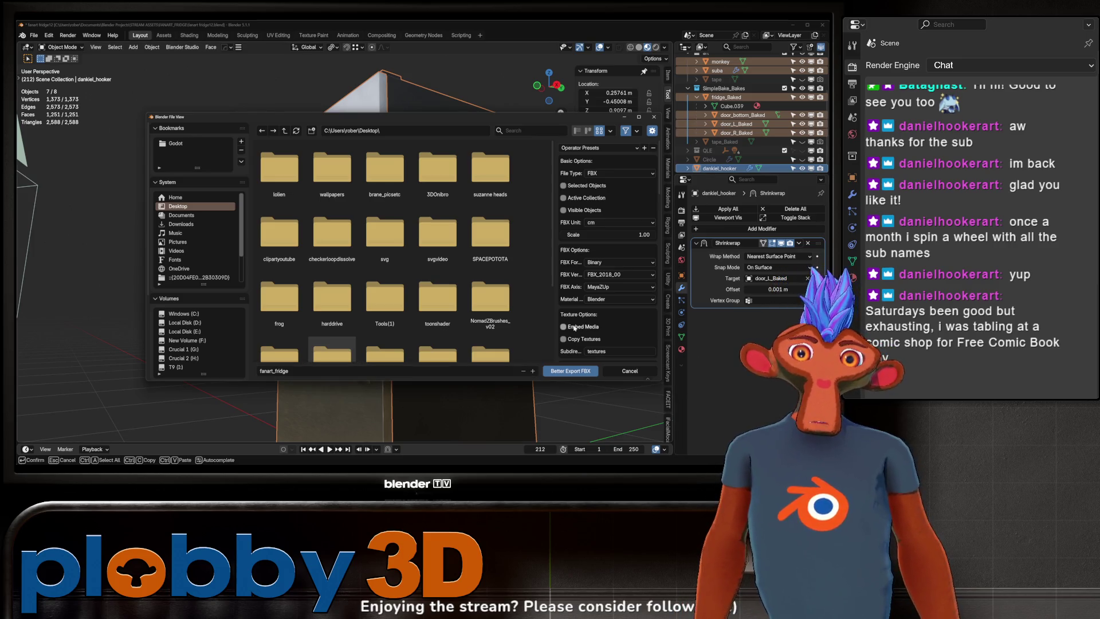
{"action": "scroll", "coordinate": [608, 258], "scroll_direction": "down", "scroll_amount": 15}
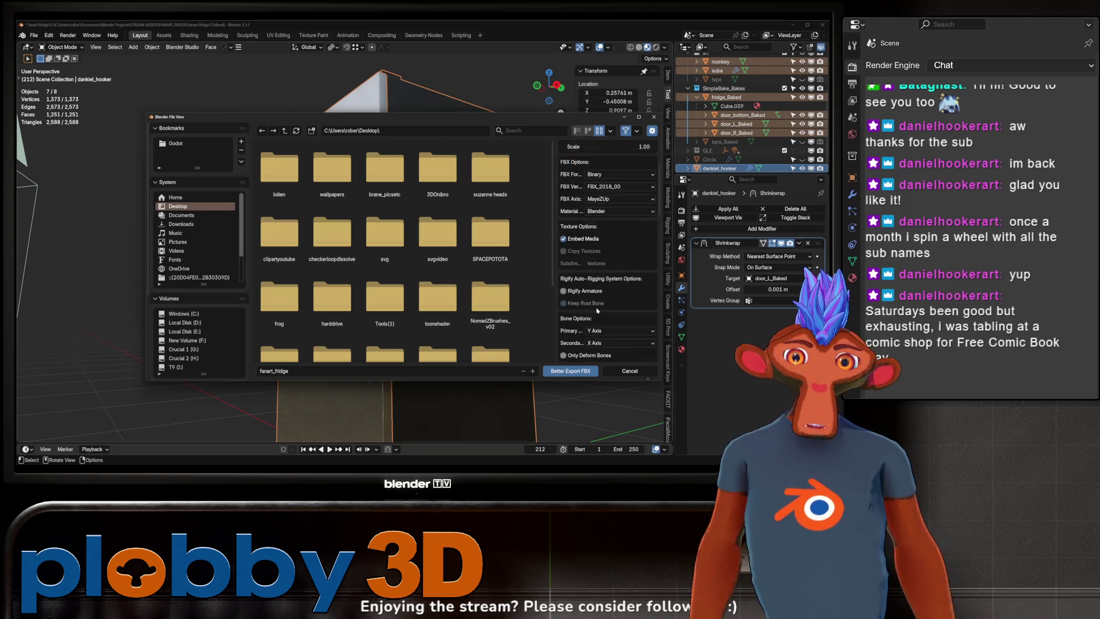
{"action": "left_click", "coordinate": [571, 371]}
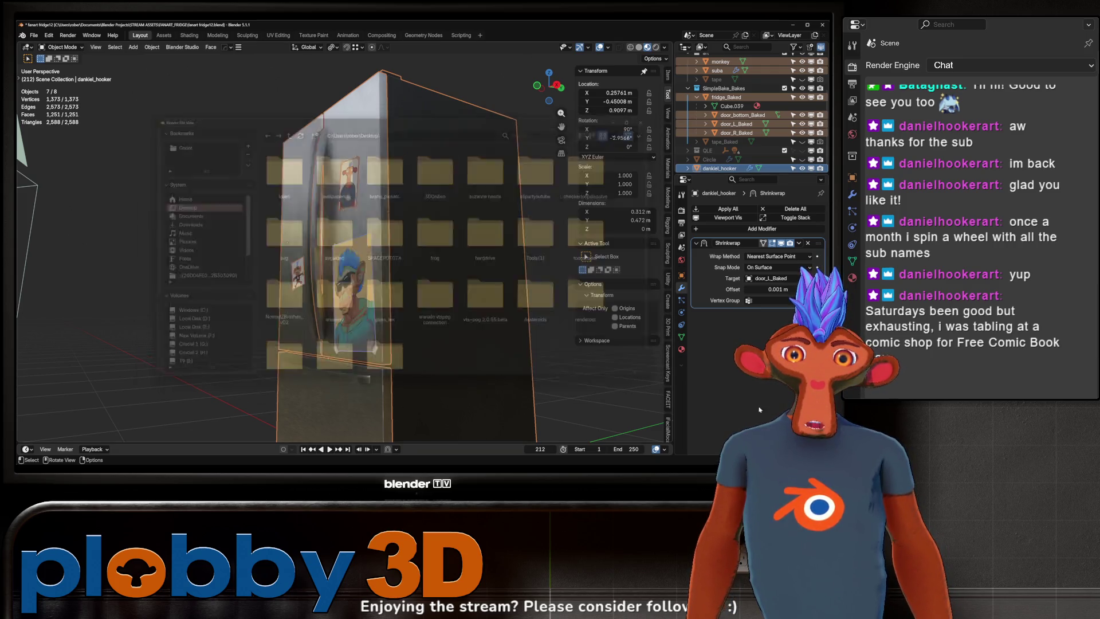
{"action": "mouse_move", "coordinate": [360, 278]}
{"action": "middle_mouse_down"}
{"action": "mouse_move", "coordinate": [344, 270]}
{"action": "mouse_move", "coordinate": [389, 241]}
{"action": "mouse_move", "coordinate": [379, 239]}
{"action": "mouse_move", "coordinate": [543, 335]}
{"action": "middle_mouse_up"}
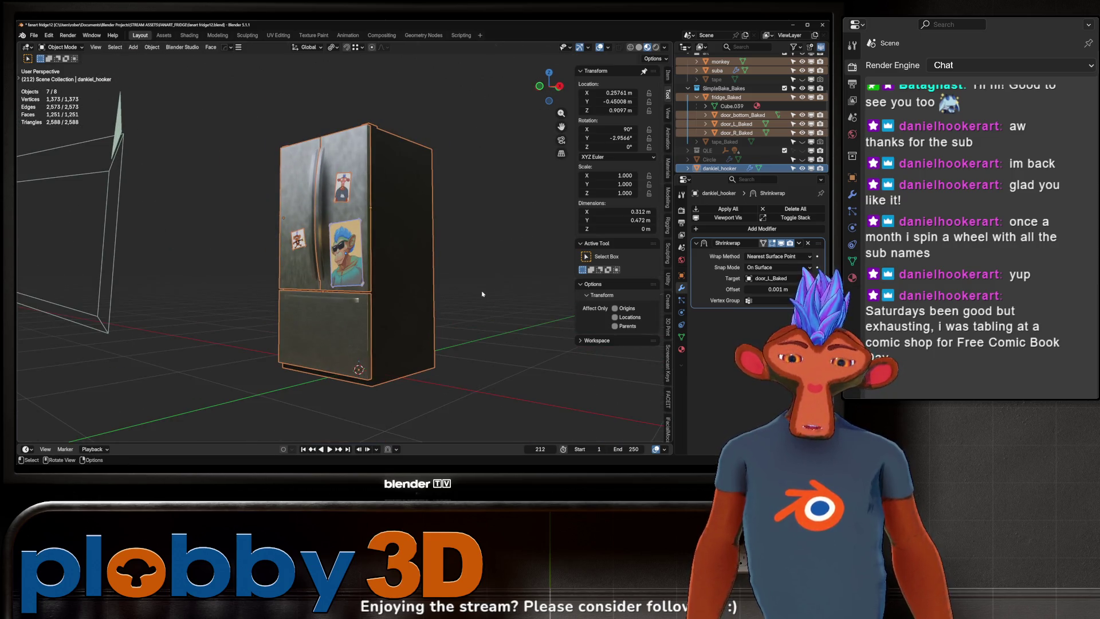
- Back in the fridge scene, select and frame the poster, then apply its Shrinkwrap modifier
{"action": "key", "text": "q"}
{"action": "key", "text": "Return"}
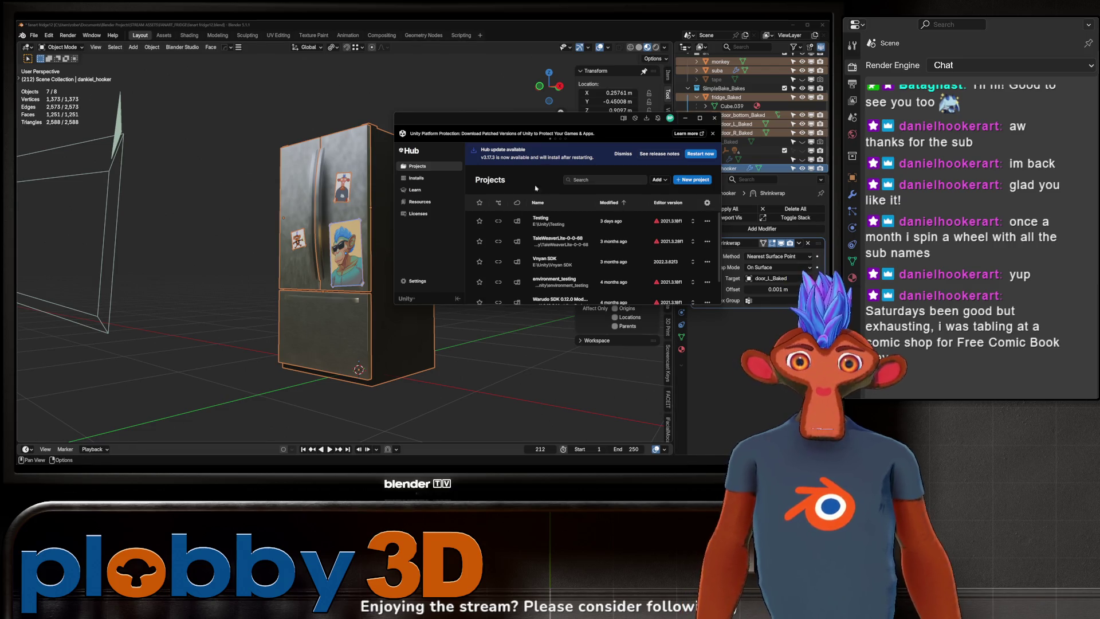
{"action": "left_click", "coordinate": [540, 219]}
{"action": "left_click", "coordinate": [287, 179]}
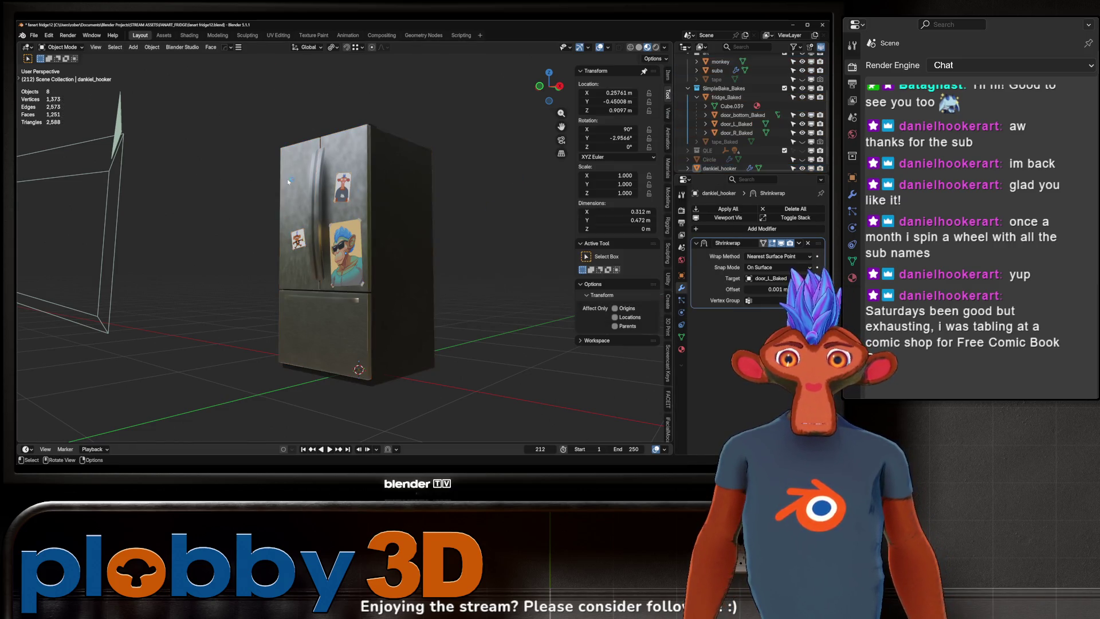
{"action": "key", "text": "KP_Decimal"}
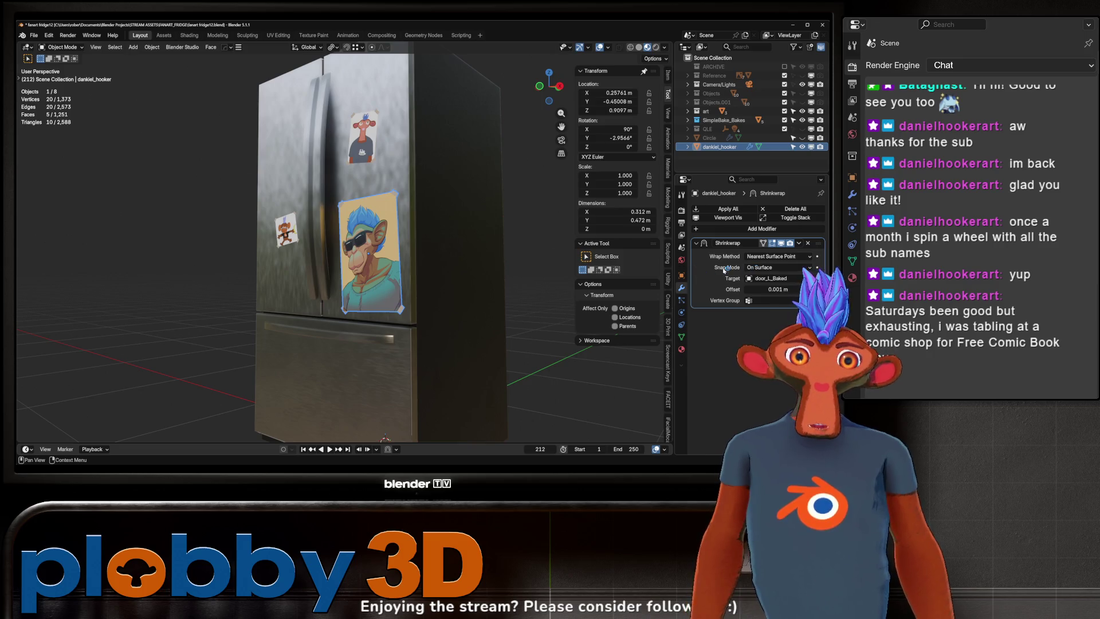
{"action": "key", "text": "ctrl+a"}
- Save the scene as fanart fridge12.blend
{"action": "scroll", "coordinate": [355, 266], "scroll_direction": "down", "scroll_amount": 3}
{"action": "scroll", "coordinate": [355, 267], "scroll_direction": "up", "scroll_amount": 5}
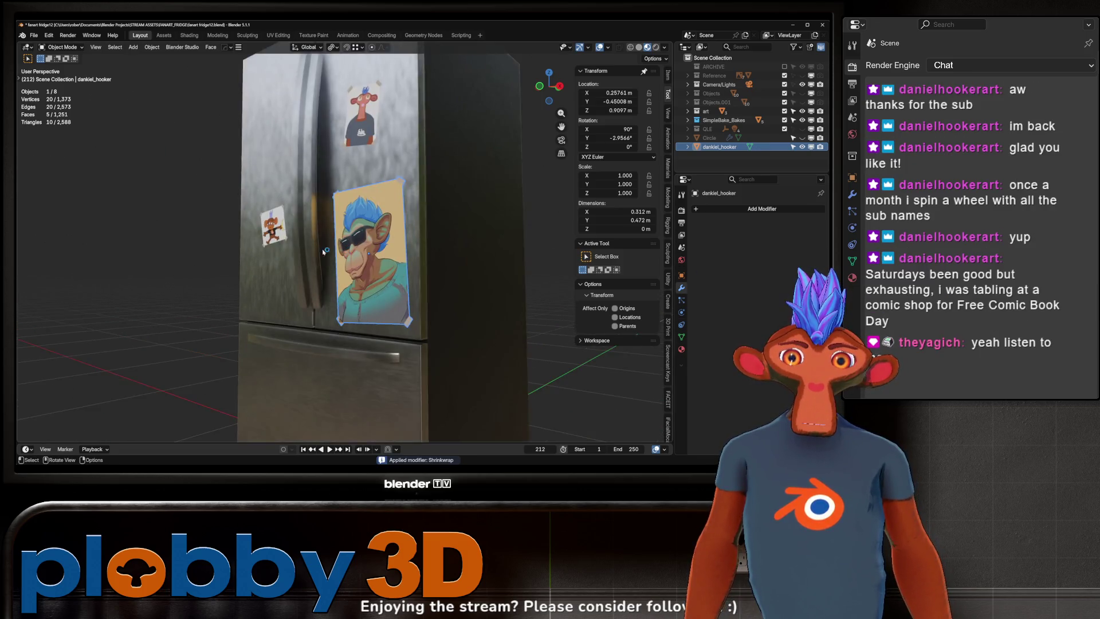
{"action": "key", "text": "ctrl+s"}
- Pack the external resources into the blend file, packing 9 files
{"action": "middle_click_drag", "start_coordinate": [381, 250], "coordinate": [349, 252]}
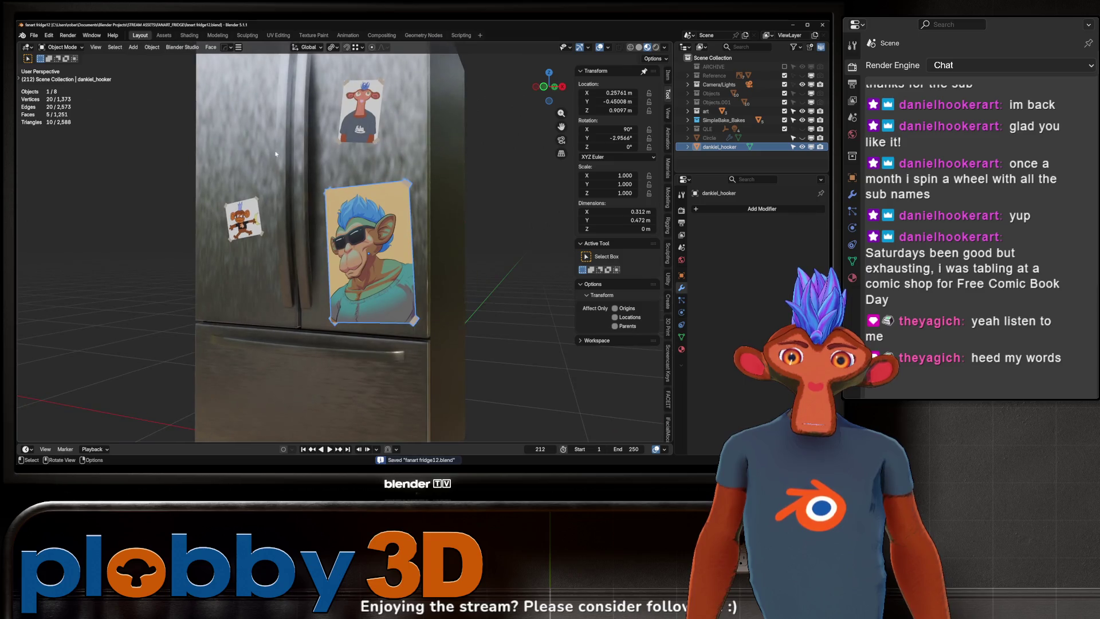
{"action": "left_click", "coordinate": [34, 35]}
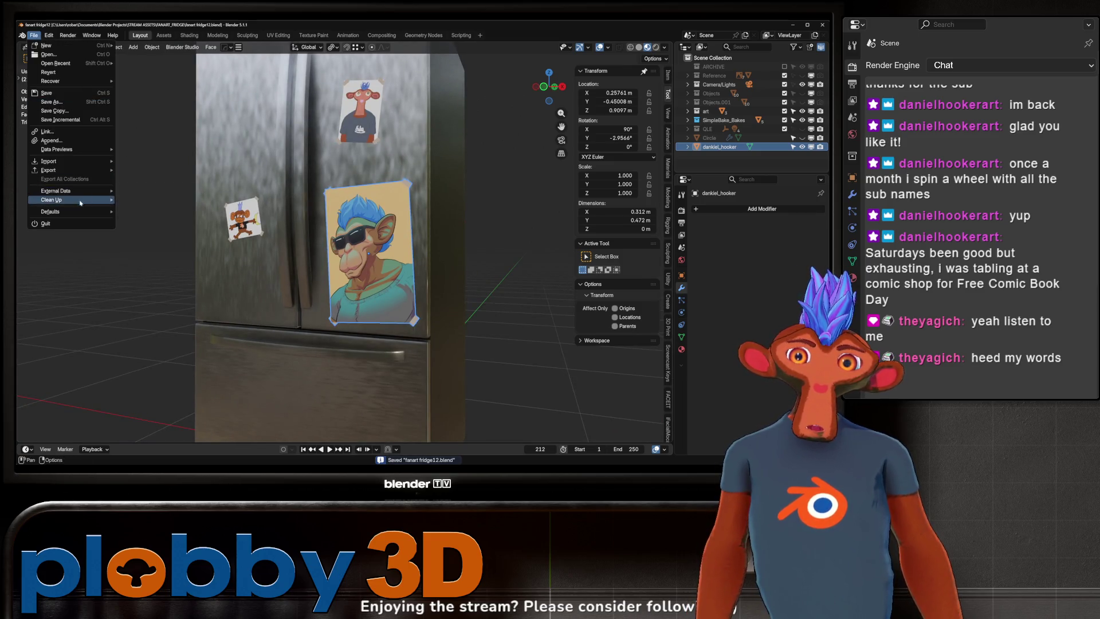
{"action": "mouse_move", "coordinate": [63, 191]}
{"action": "left_click", "coordinate": [142, 205]}
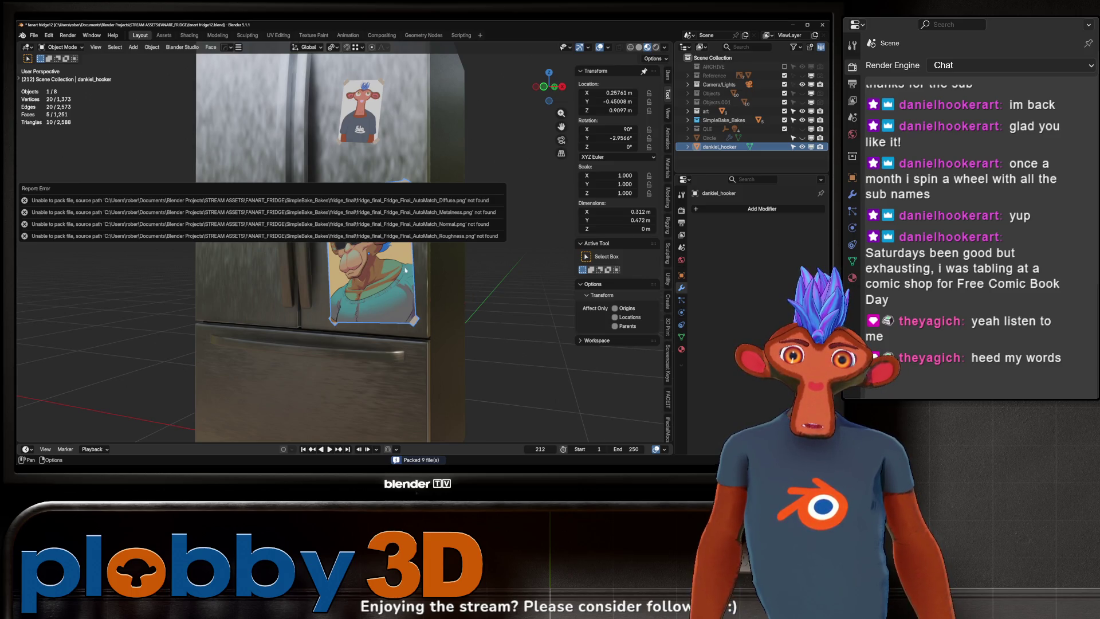
- Deselect everything and orbit around the fridge to inspect the door stickers
{"action": "mouse_move", "coordinate": [399, 269]}
{"action": "middle_mouse_down"}
{"action": "mouse_move", "coordinate": [480, 261]}
{"action": "mouse_move", "coordinate": [324, 259]}
{"action": "mouse_move", "coordinate": [372, 304]}
{"action": "middle_mouse_up"}
{"action": "key", "text": "alt+a"}
{"action": "scroll", "coordinate": [418, 347], "scroll_direction": "up", "scroll_amount": 5}
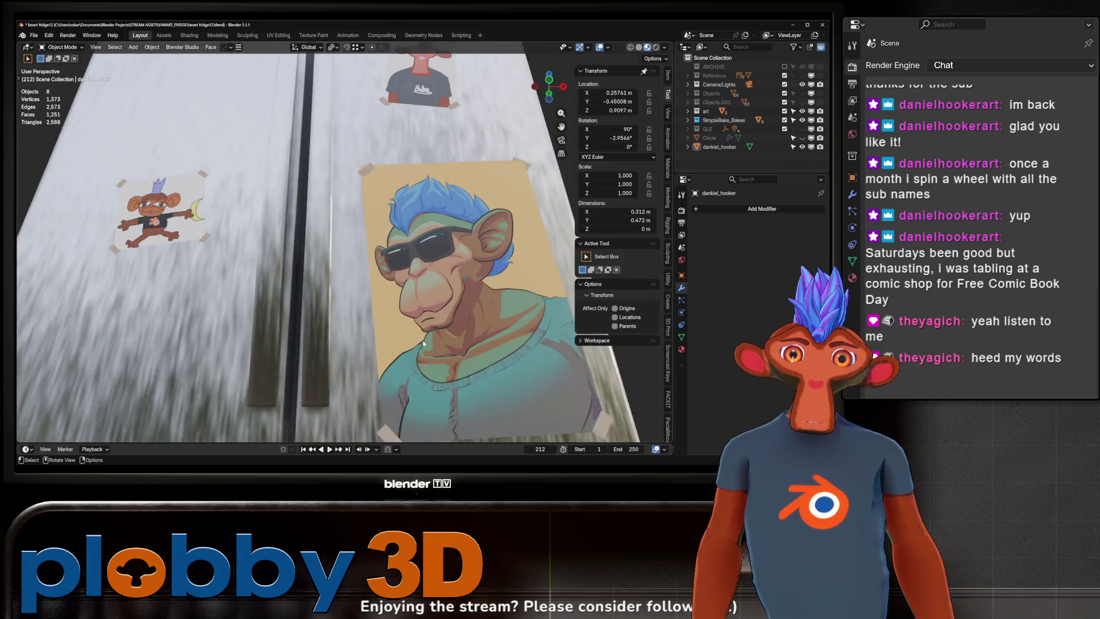
{"action": "scroll", "coordinate": [419, 346], "scroll_direction": "down", "scroll_amount": 5}
{"action": "scroll", "coordinate": [419, 294], "scroll_direction": "up", "scroll_amount": 5}
{"action": "scroll", "coordinate": [288, 266], "scroll_direction": "down", "scroll_amount": 5}
{"action": "middle_click_drag", "start_coordinate": [289, 265], "coordinate": [306, 308]}
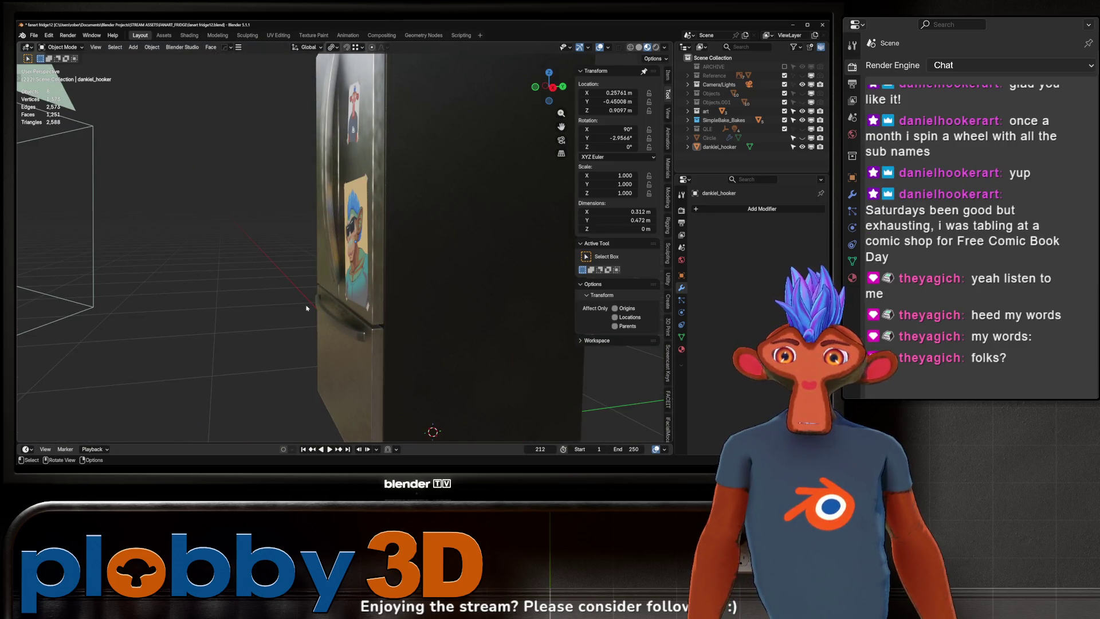
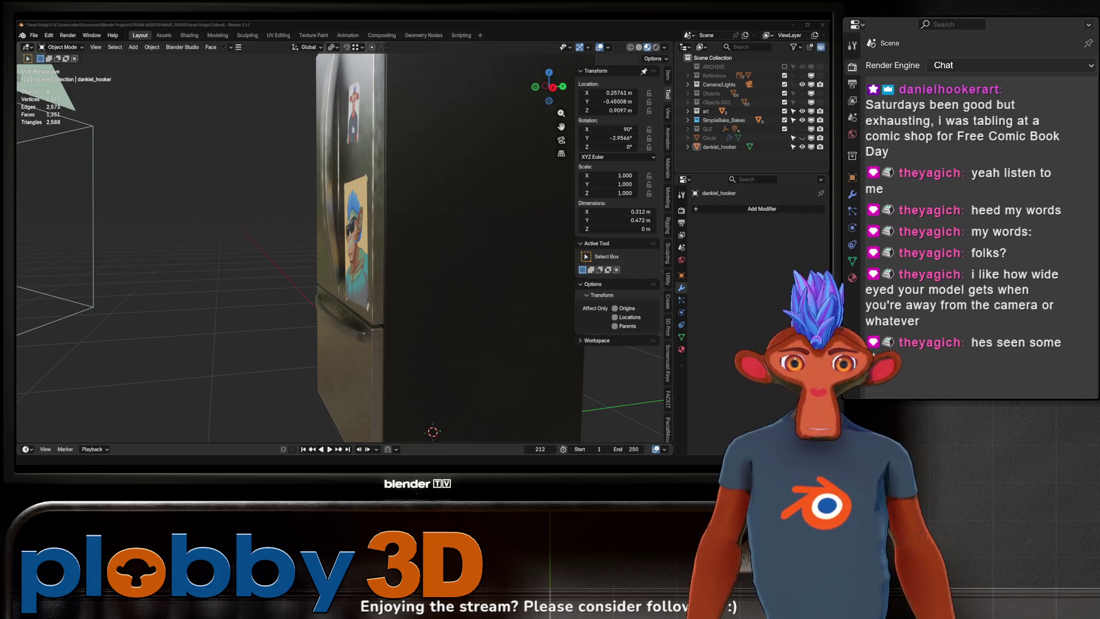
- Orbit and zoom around the fridge model to inspect its front, side and three-quarter views
{"action": "mouse_move", "coordinate": [272, 199]}
{"action": "middle_mouse_down"}
{"action": "mouse_move", "coordinate": [246, 218]}
{"action": "mouse_move", "coordinate": [288, 283]}
{"action": "mouse_move", "coordinate": [393, 311]}
{"action": "mouse_move", "coordinate": [290, 336]}
{"action": "mouse_move", "coordinate": [256, 220]}
{"action": "middle_mouse_up"}
{"action": "scroll", "coordinate": [252, 228], "scroll_direction": "up", "scroll_amount": 6}
{"action": "scroll", "coordinate": [288, 282], "scroll_direction": "down", "scroll_amount": 5}
{"action": "scroll", "coordinate": [256, 220], "scroll_direction": "up", "scroll_amount": 8}
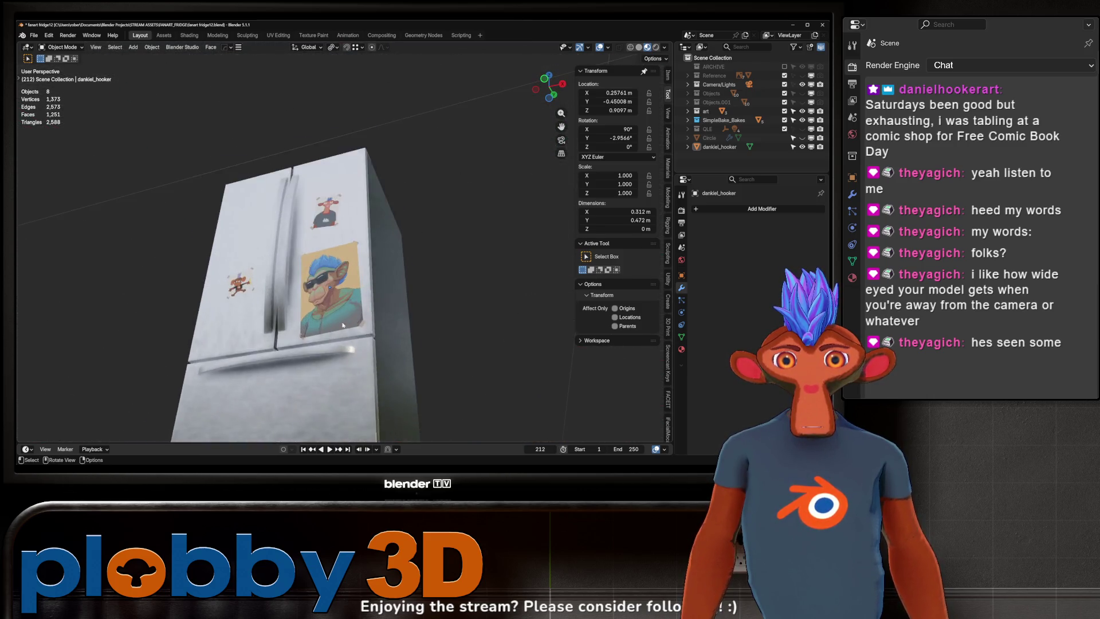
{"action": "scroll", "coordinate": [256, 221], "scroll_direction": "up", "scroll_amount": 8}
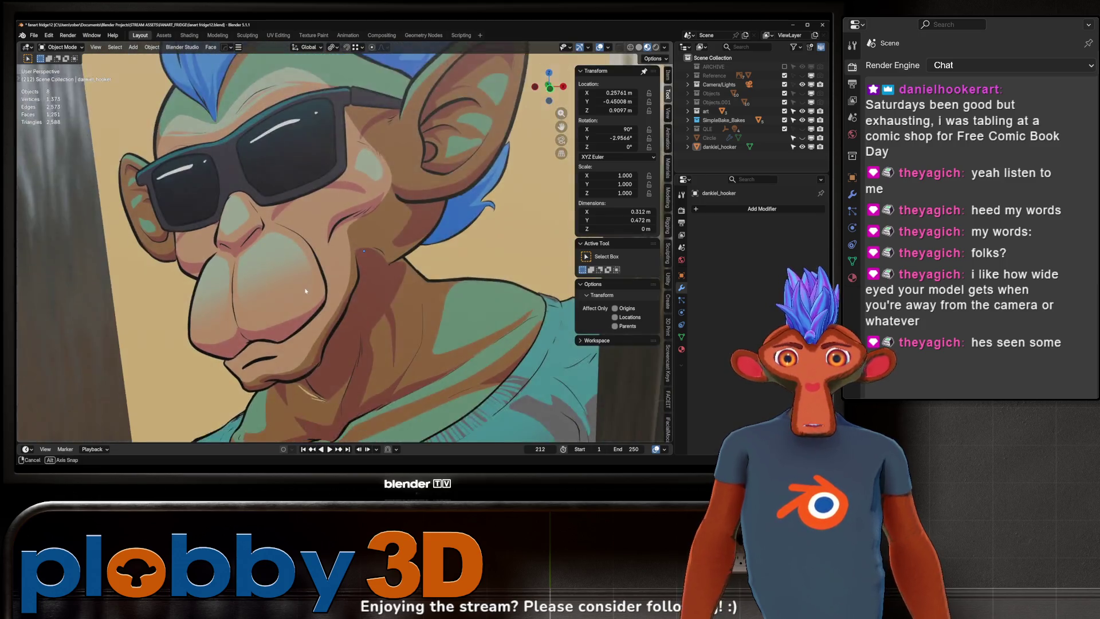
{"action": "scroll", "coordinate": [290, 271], "scroll_direction": "down", "scroll_amount": 3}
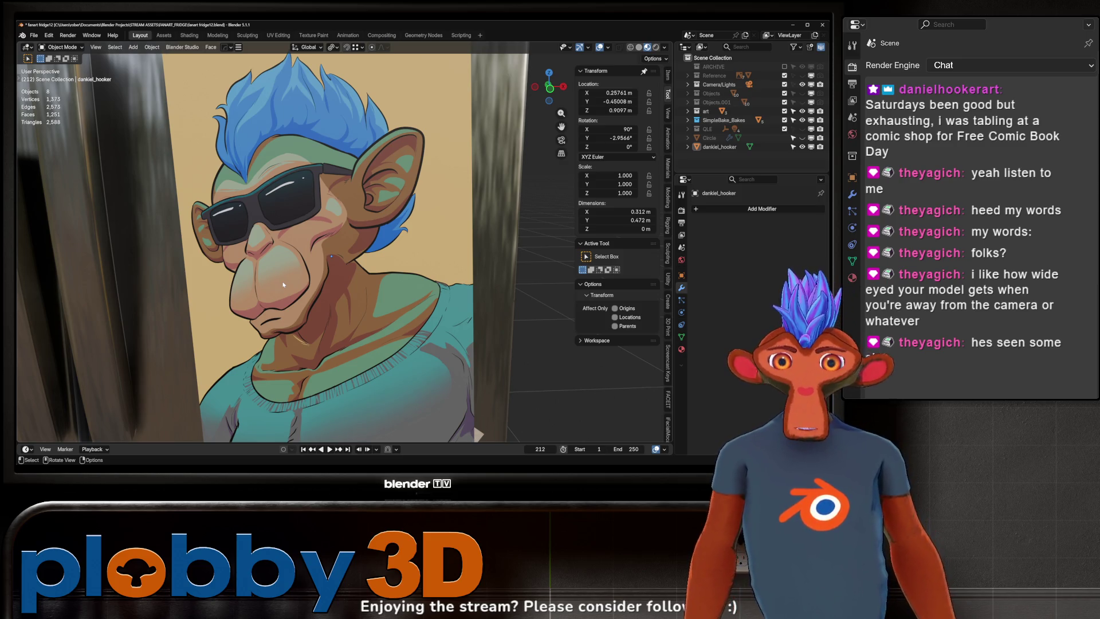
{"action": "scroll", "coordinate": [367, 315], "scroll_direction": "down", "scroll_amount": 5}
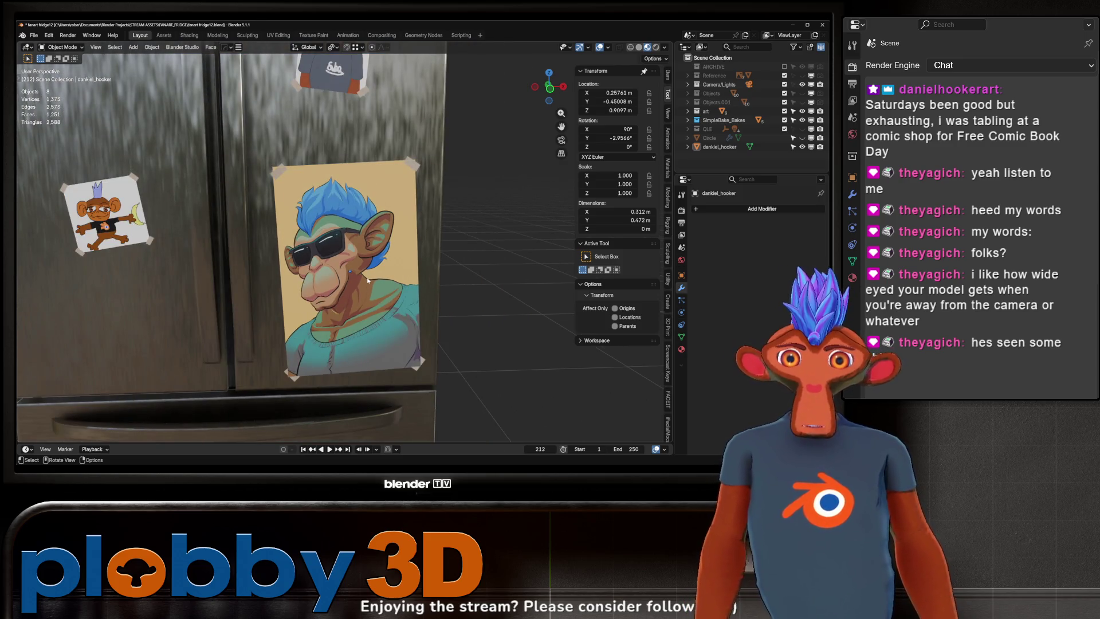
{"action": "scroll", "coordinate": [367, 280], "scroll_direction": "down", "scroll_amount": 2}
{"action": "mouse_move", "coordinate": [367, 280]}
{"action": "middle_mouse_down"}
{"action": "mouse_move", "coordinate": [332, 272]}
{"action": "mouse_move", "coordinate": [353, 265]}
{"action": "middle_mouse_up"}
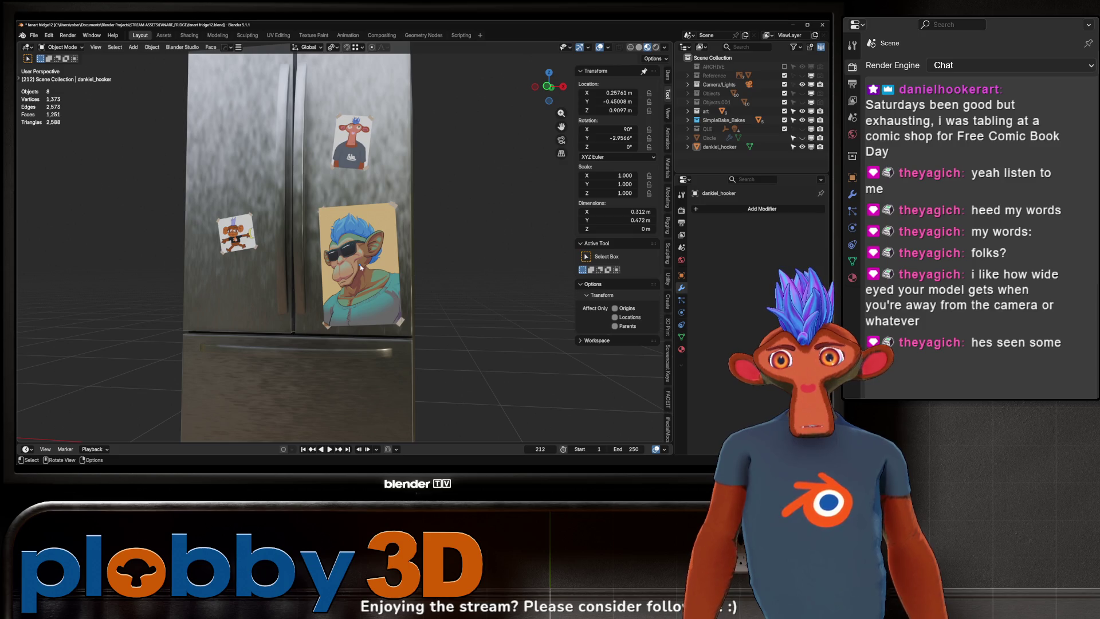
{"action": "scroll", "coordinate": [361, 267], "scroll_direction": "down", "scroll_amount": 2}
{"action": "mouse_move", "coordinate": [361, 267]}
{"action": "middle_mouse_down"}
{"action": "mouse_move", "coordinate": [389, 271]}
{"action": "mouse_move", "coordinate": [335, 284]}
{"action": "mouse_move", "coordinate": [362, 303]}
{"action": "mouse_move", "coordinate": [340, 287]}
{"action": "middle_mouse_up"}
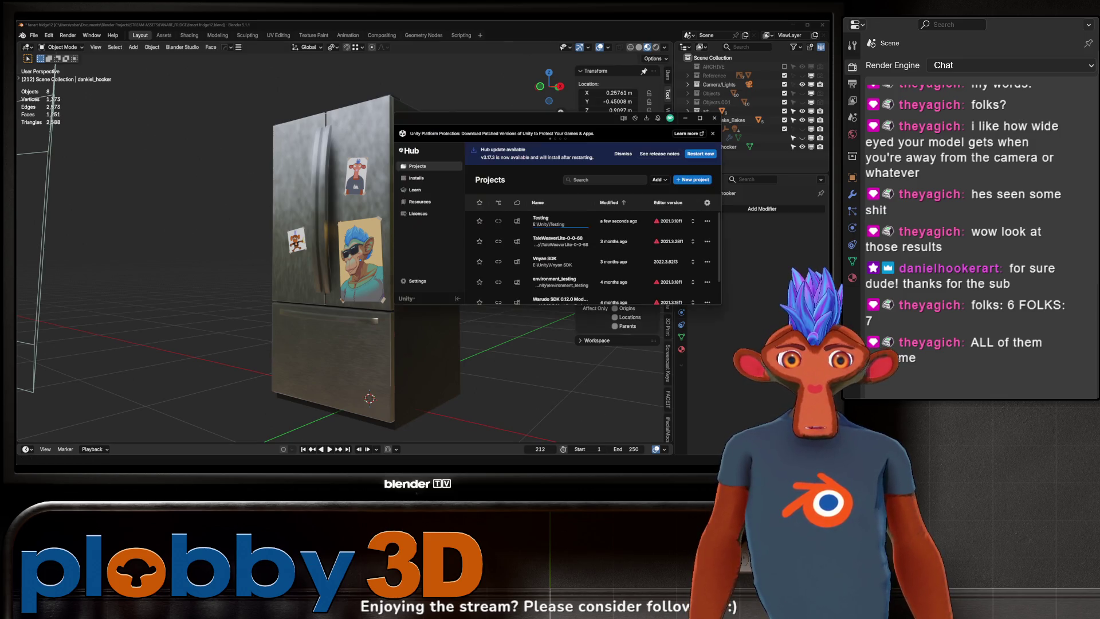
{"action": "scroll", "coordinate": [136, 391], "scroll_direction": "down", "scroll_amount": 15}
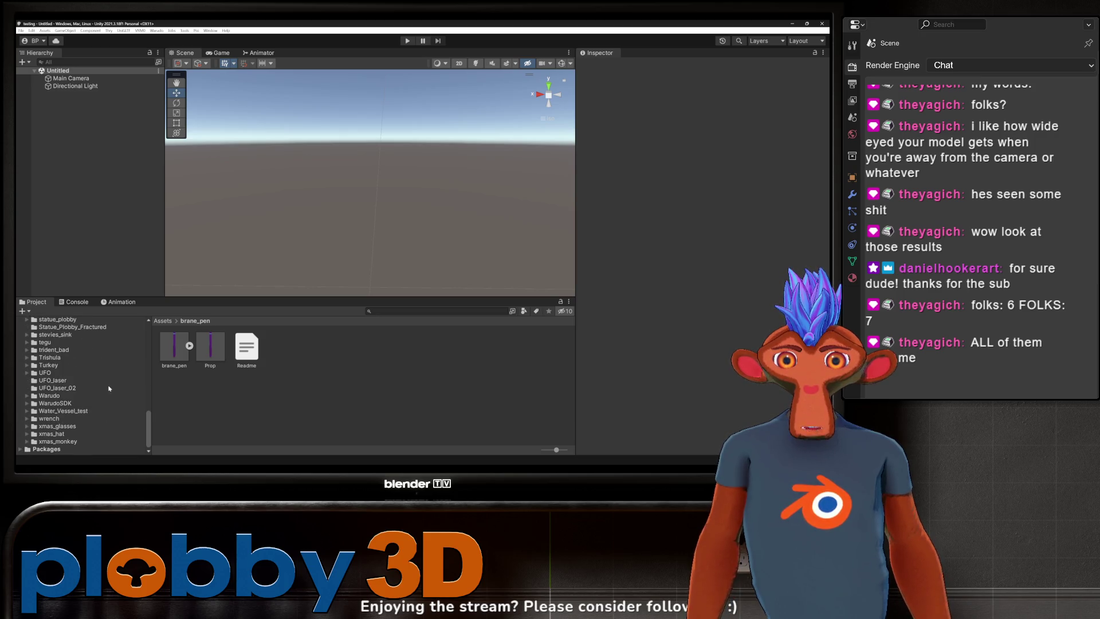
- Delete the old fanart_fridge_01 model from the fanart_fridge folder
{"action": "scroll", "coordinate": [109, 389], "scroll_direction": "up", "scroll_amount": 8}
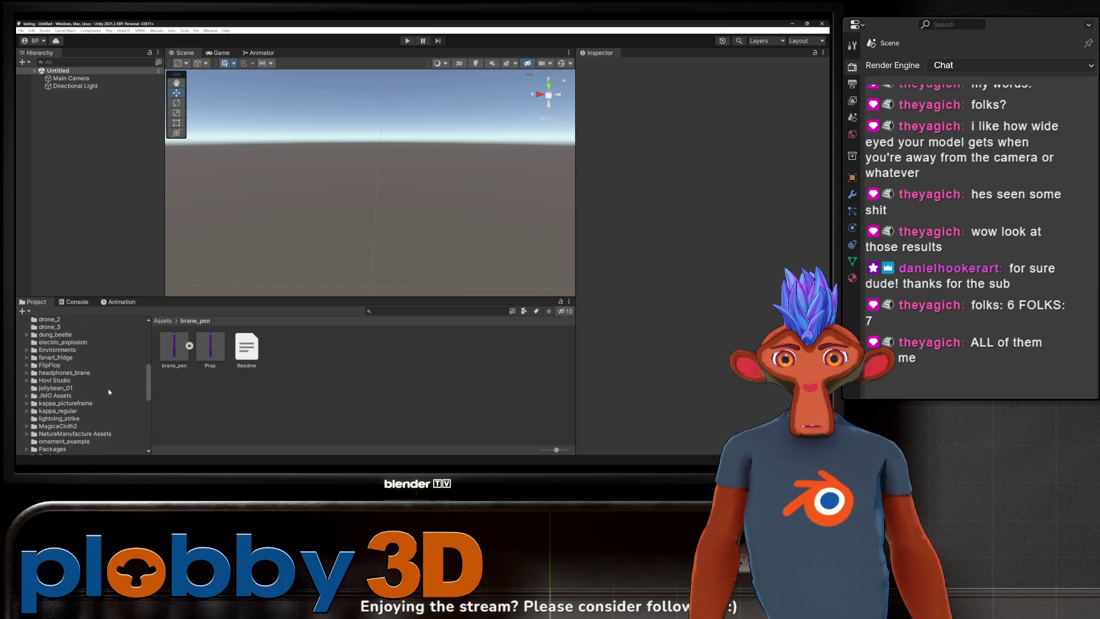
{"action": "left_click", "coordinate": [63, 358]}
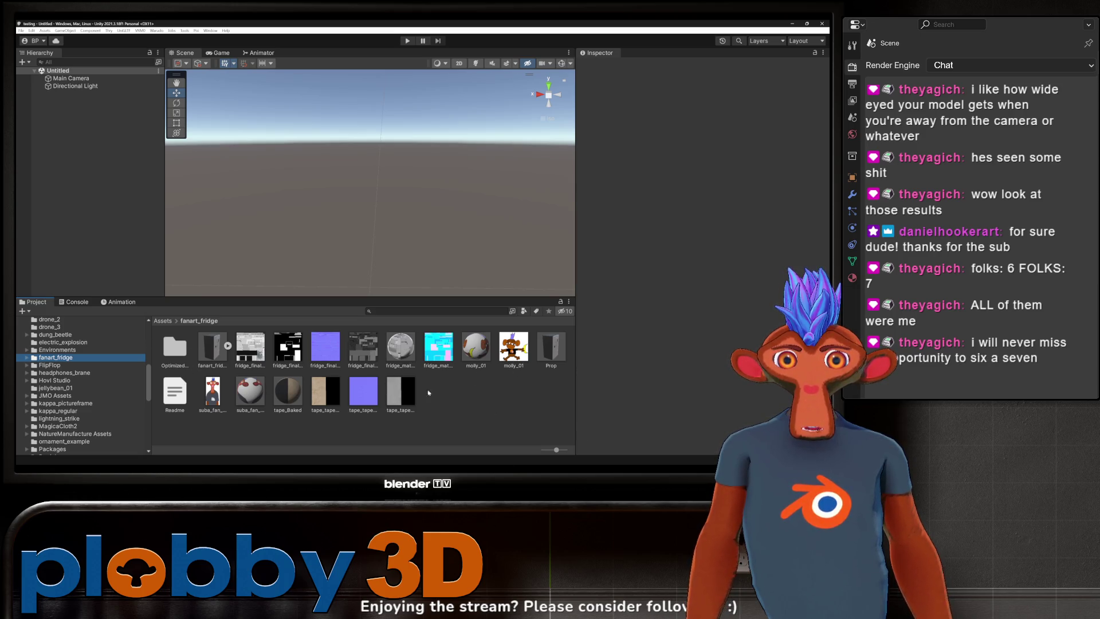
{"action": "left_click", "coordinate": [212, 348]}
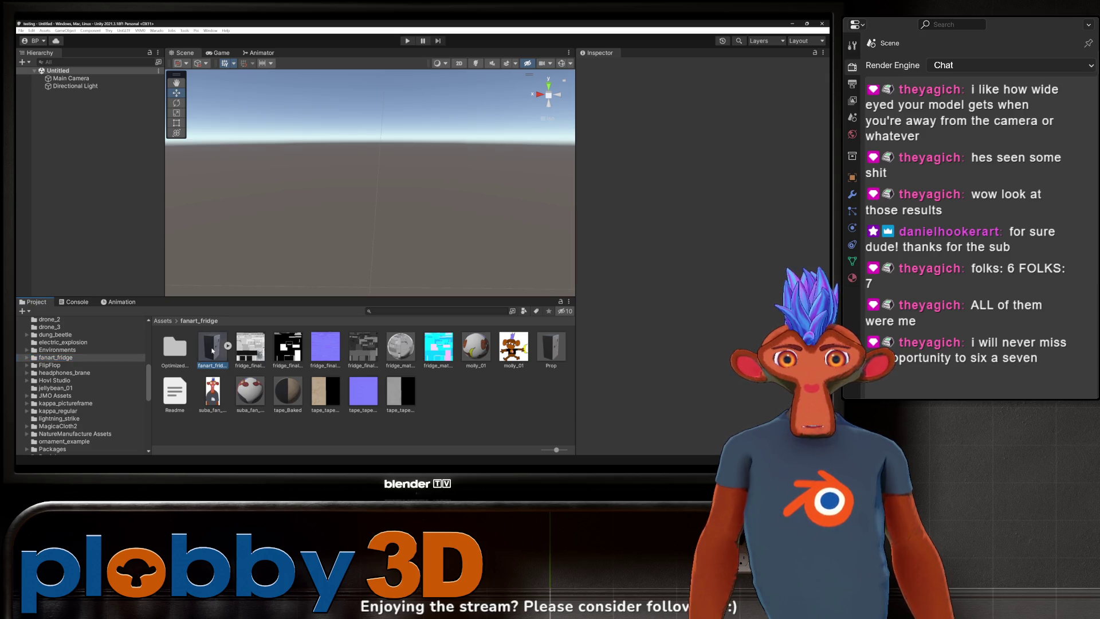
{"action": "right_click", "coordinate": [212, 348]}
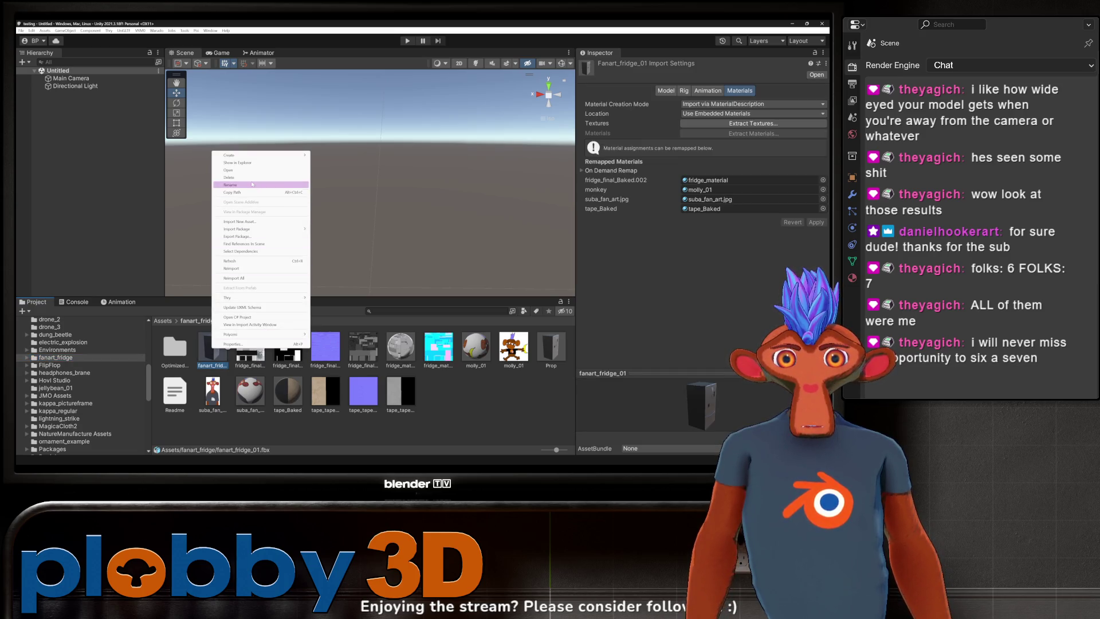
{"action": "left_click", "coordinate": [232, 178]}
{"action": "left_click", "coordinate": [437, 256]}
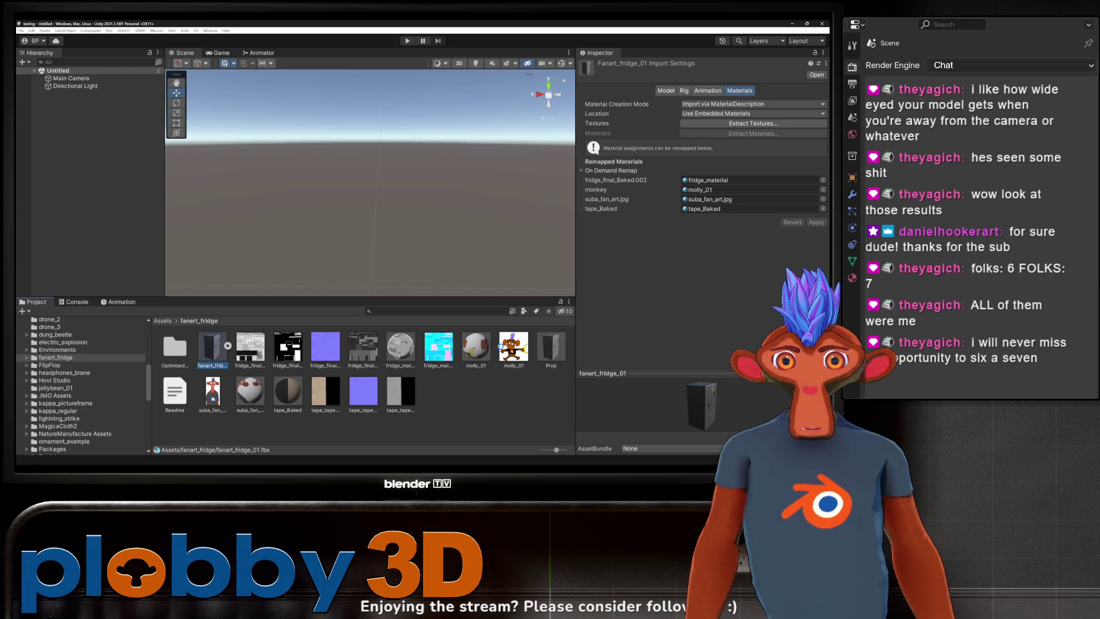
- Delete the old Prop prefab from the fanart_fridge folder
{"action": "left_click", "coordinate": [514, 348]}
{"action": "right_click", "coordinate": [513, 353]}
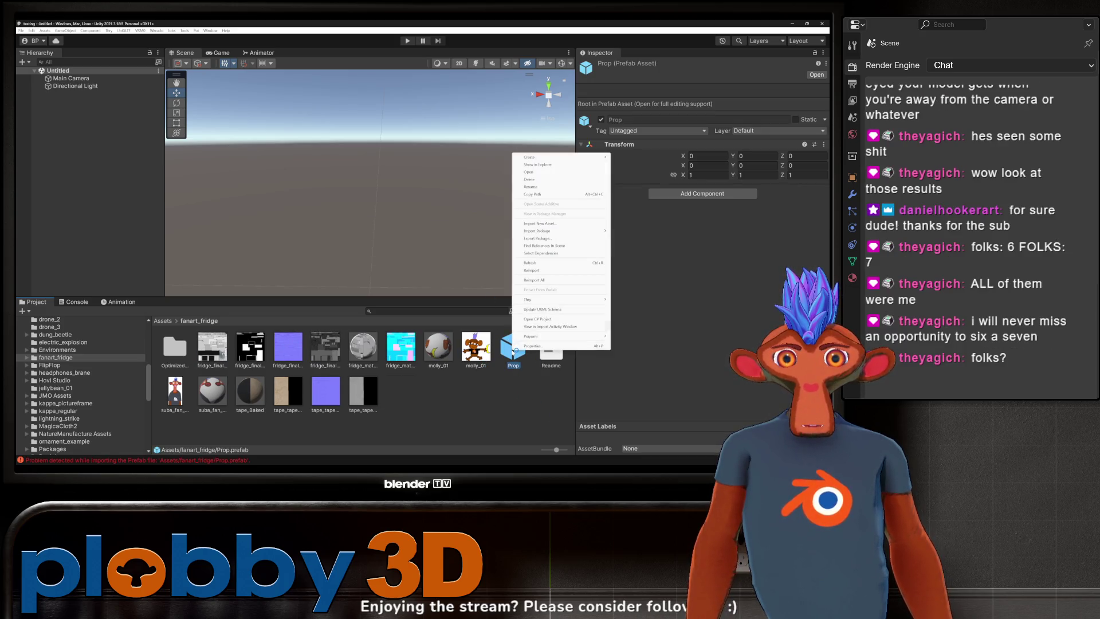
{"action": "left_click", "coordinate": [530, 179]}
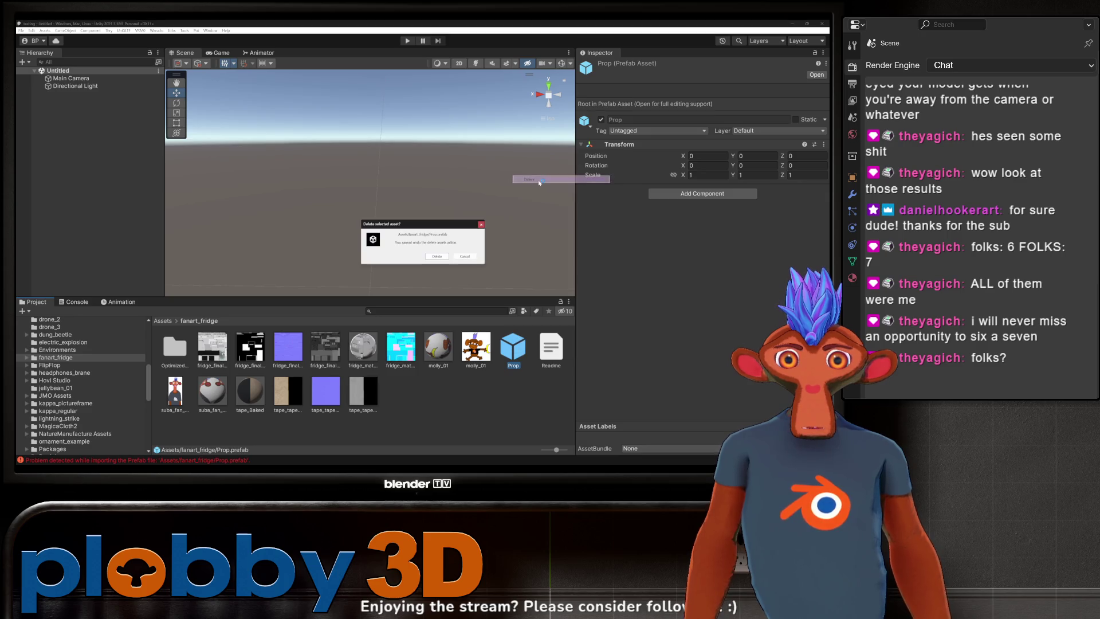
{"action": "left_click", "coordinate": [440, 259]}
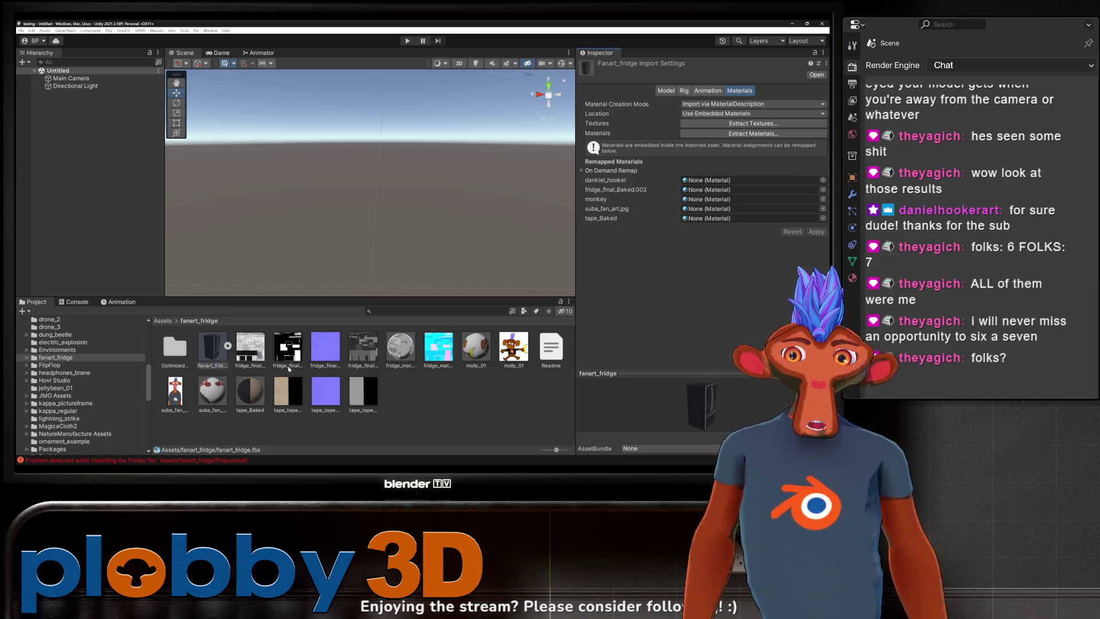
- Remap the fridge slots to fridge_material, suba_fan_art.jpg, molly_01 and tape_Baked, and apply
{"action": "mouse_move", "coordinate": [414, 350]}
{"action": "left_mouse_down"}
{"action": "mouse_move", "coordinate": [630, 230]}
{"action": "mouse_move", "coordinate": [745, 181]}
{"action": "mouse_move", "coordinate": [745, 190]}
{"action": "left_mouse_up"}
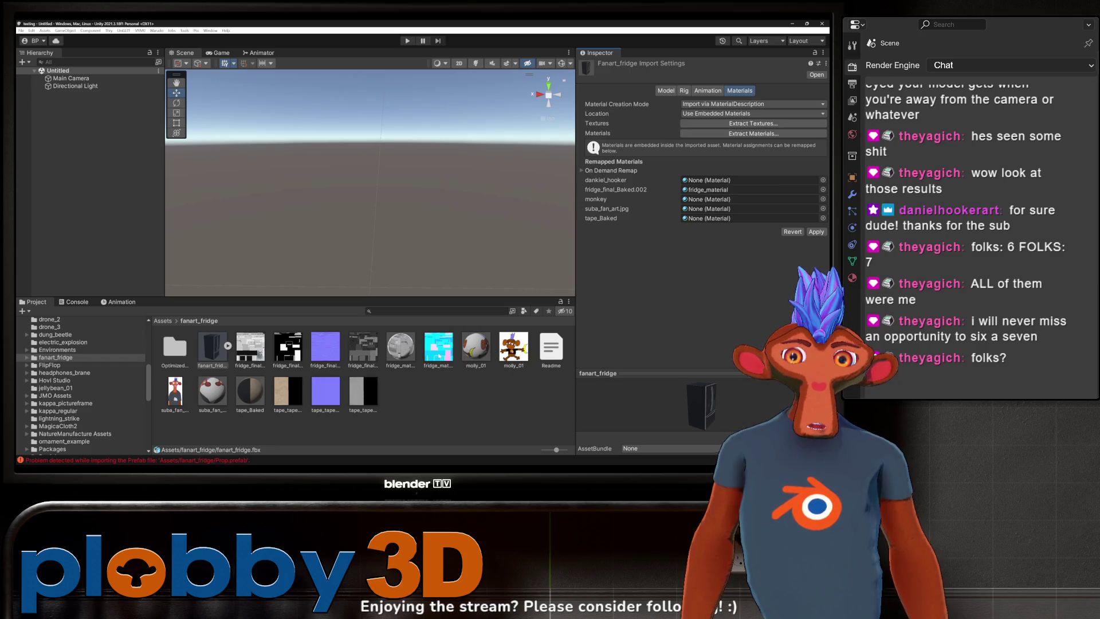
{"action": "mouse_move", "coordinate": [209, 382]}
{"action": "left_mouse_down"}
{"action": "mouse_move", "coordinate": [686, 262]}
{"action": "mouse_move", "coordinate": [703, 209]}
{"action": "left_mouse_up"}
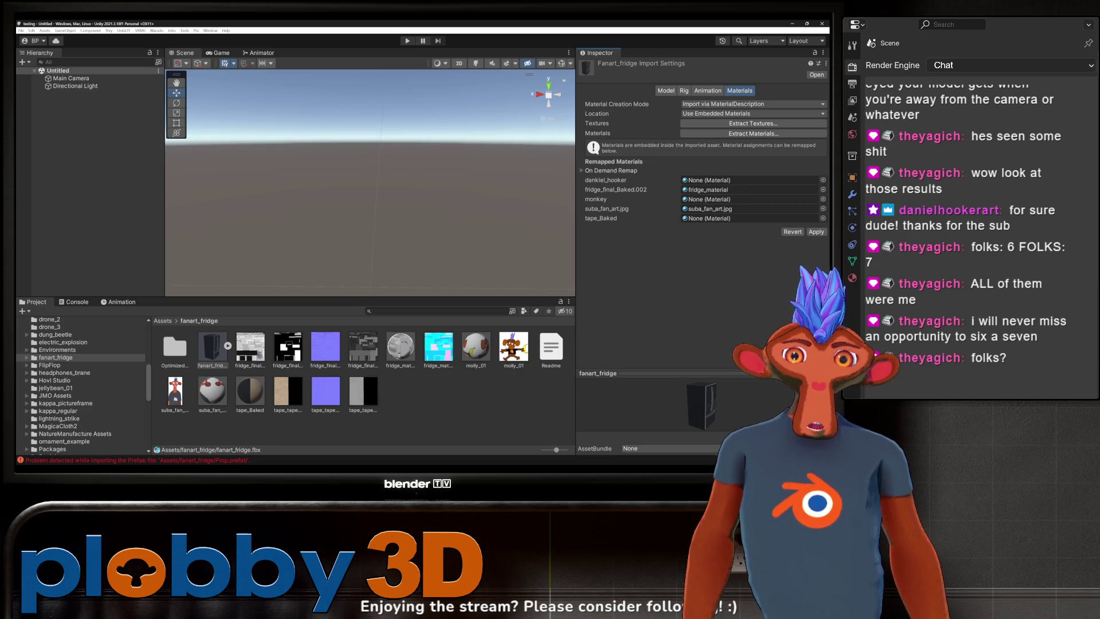
{"action": "mouse_move", "coordinate": [486, 354]}
{"action": "left_mouse_down"}
{"action": "mouse_move", "coordinate": [689, 251]}
{"action": "mouse_move", "coordinate": [700, 199]}
{"action": "left_mouse_up"}
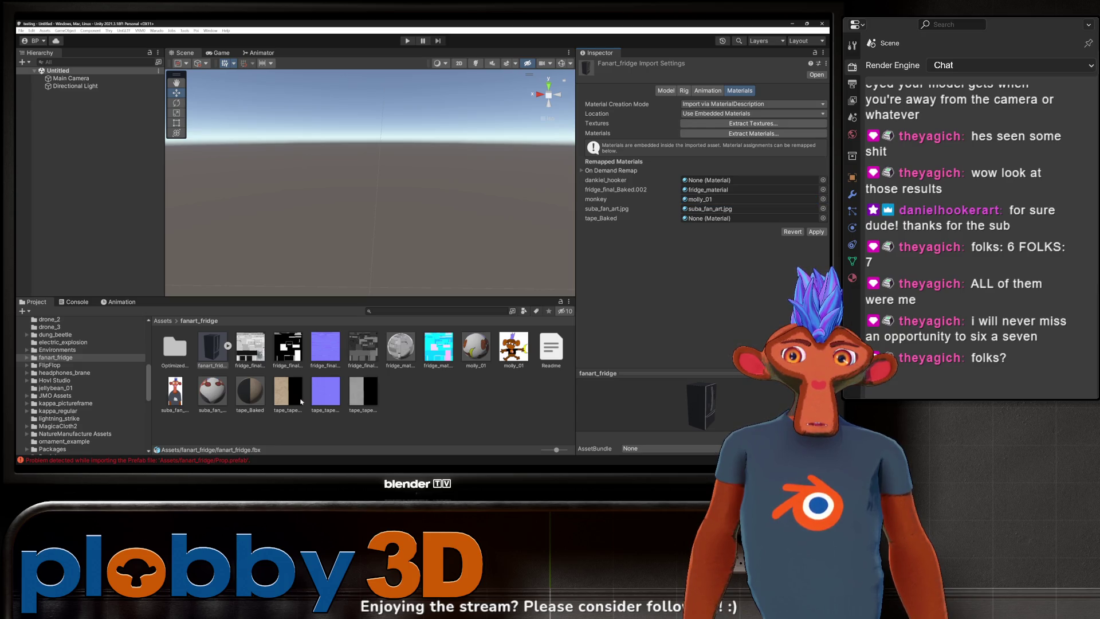
{"action": "mouse_move", "coordinate": [248, 392]}
{"action": "left_mouse_down"}
{"action": "mouse_move", "coordinate": [515, 297]}
{"action": "mouse_move", "coordinate": [696, 218]}
{"action": "left_mouse_up"}
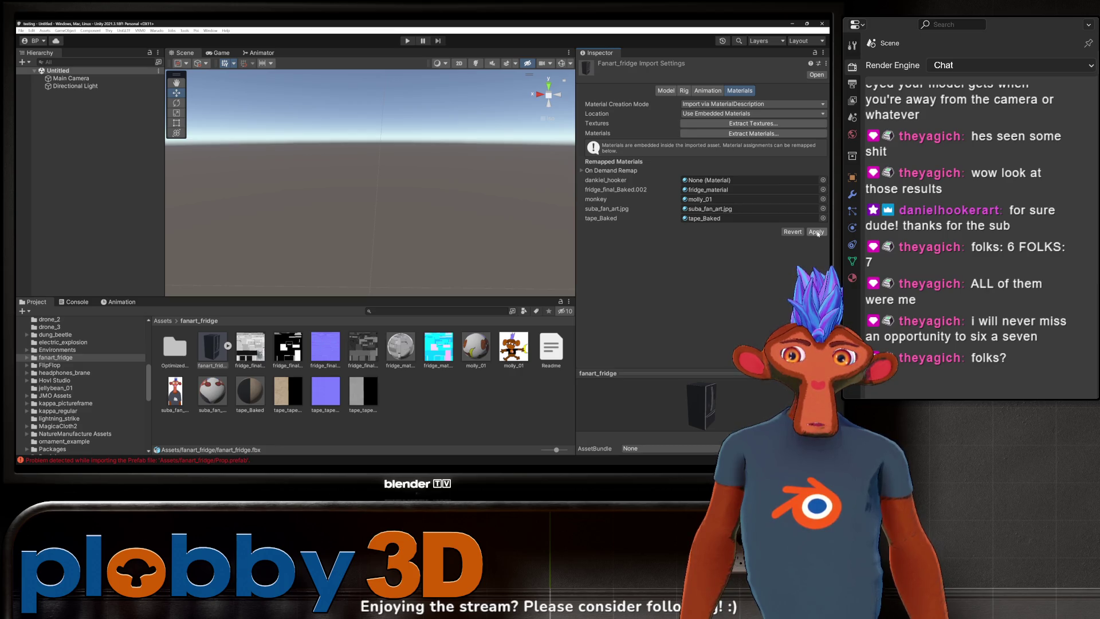
{"action": "left_click", "coordinate": [816, 232]}
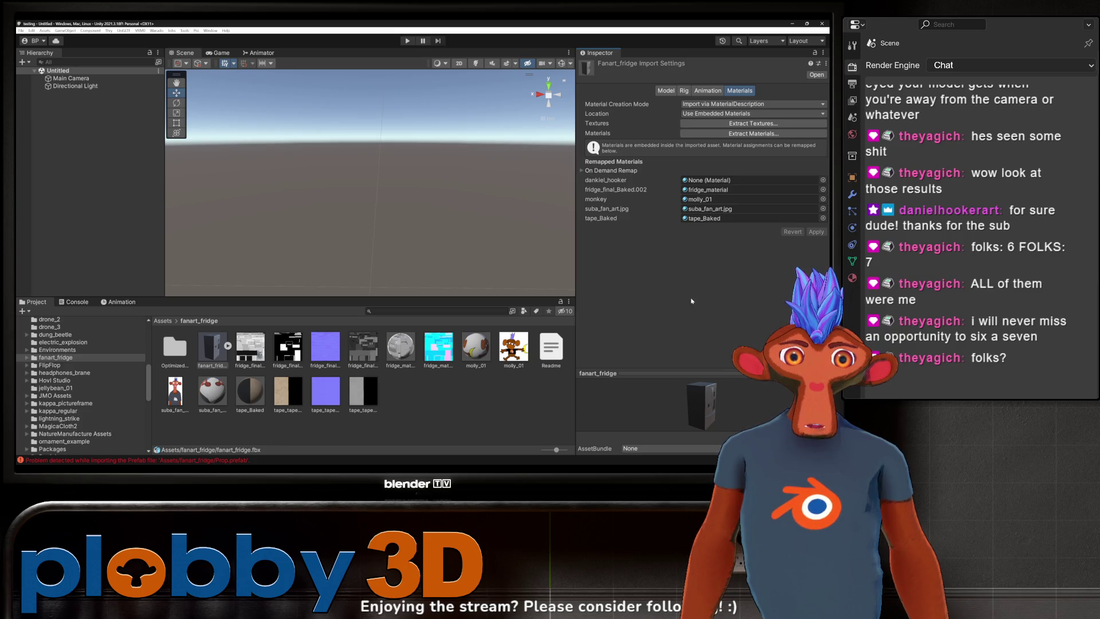
{"action": "left_click", "coordinate": [755, 133]}
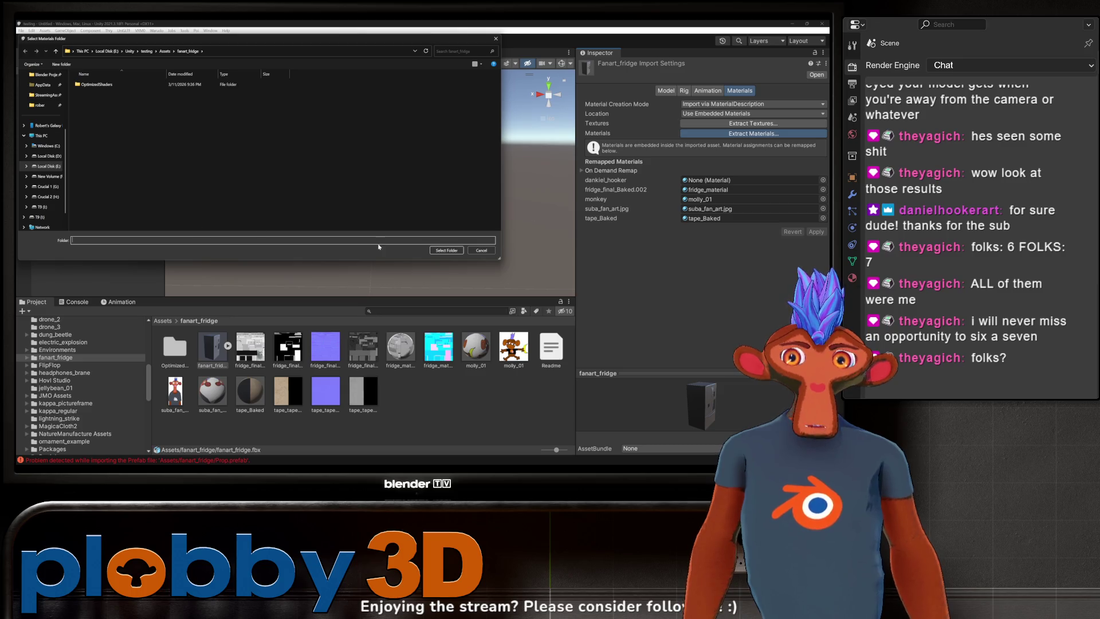
- Extract the fridge model's materials and textures into the fanart_fridge folder
{"action": "left_click", "coordinate": [453, 251]}
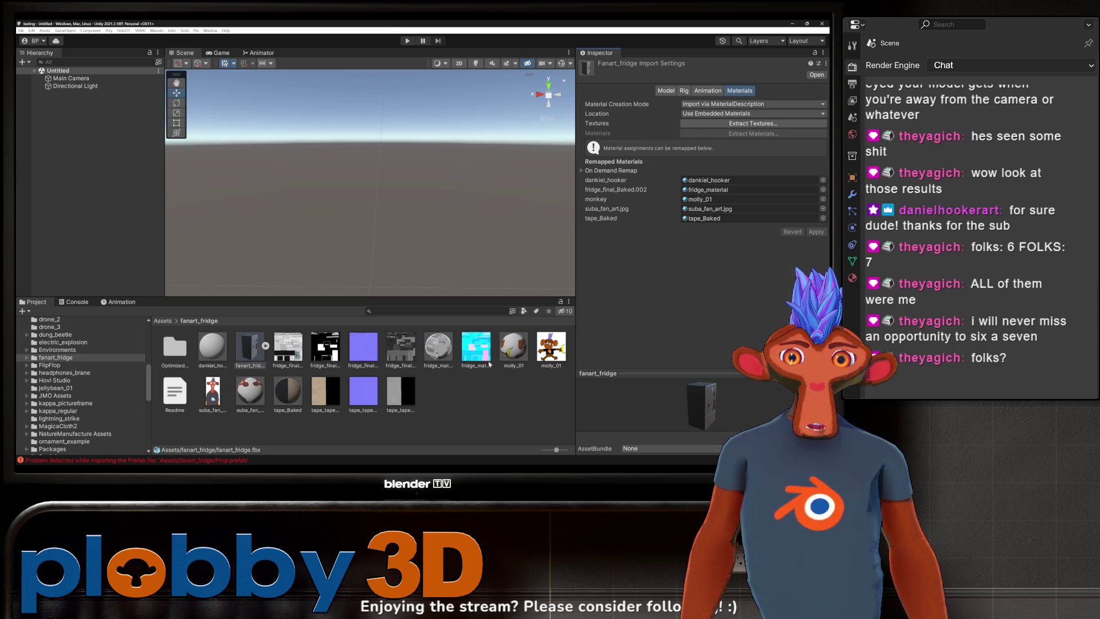
{"action": "left_click", "coordinate": [437, 347]}
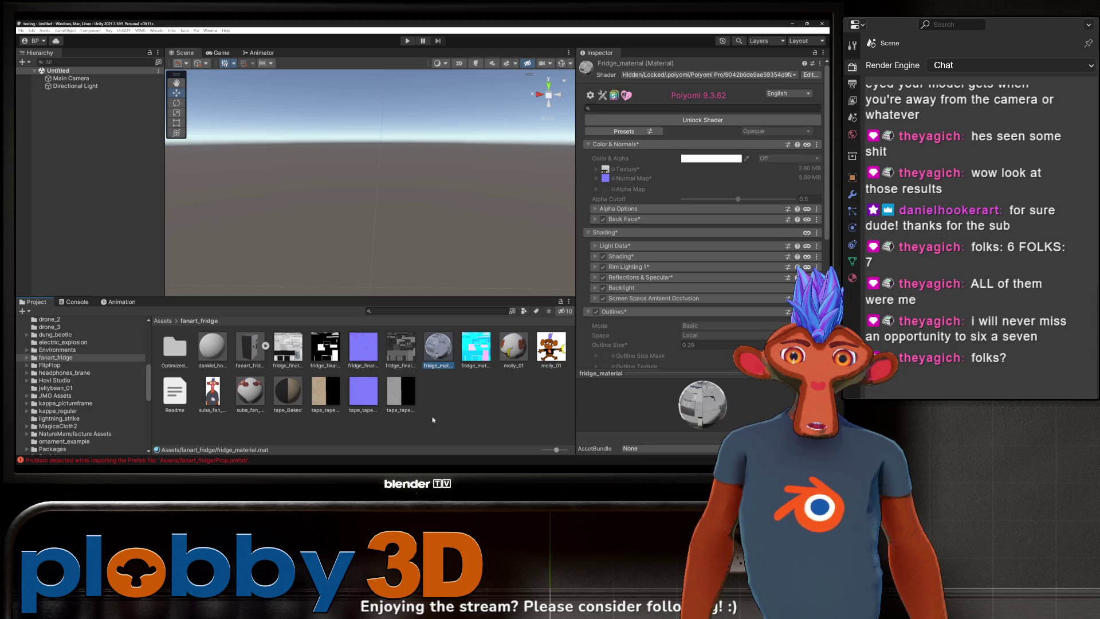
{"action": "left_click", "coordinate": [250, 350]}
{"action": "left_click", "coordinate": [221, 351]}
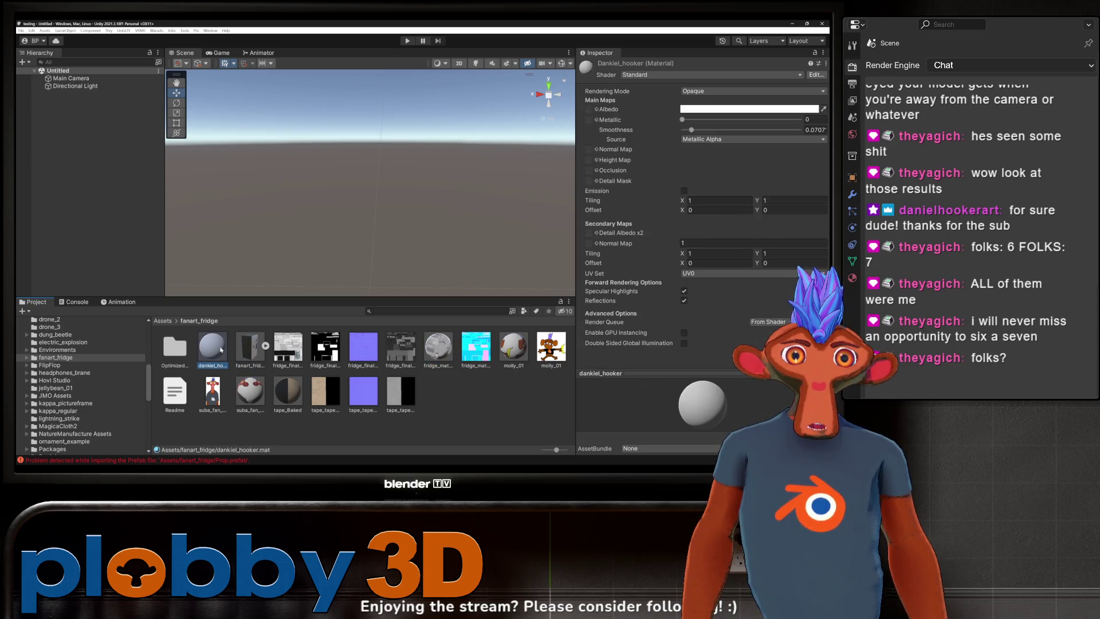
{"action": "left_click", "coordinate": [258, 355]}
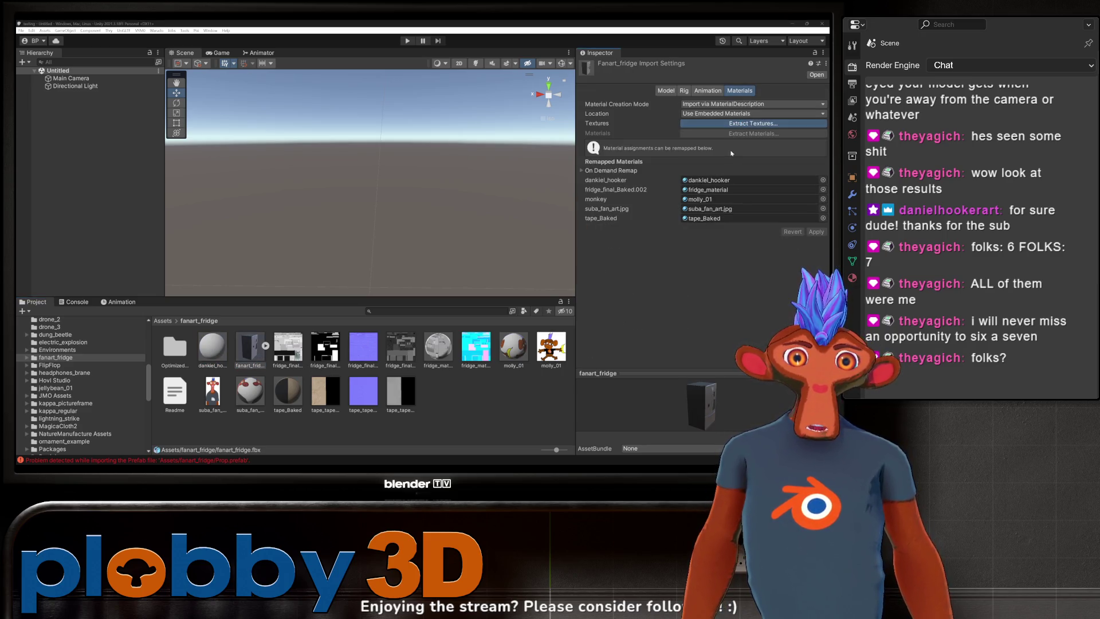
{"action": "left_click", "coordinate": [430, 250]}
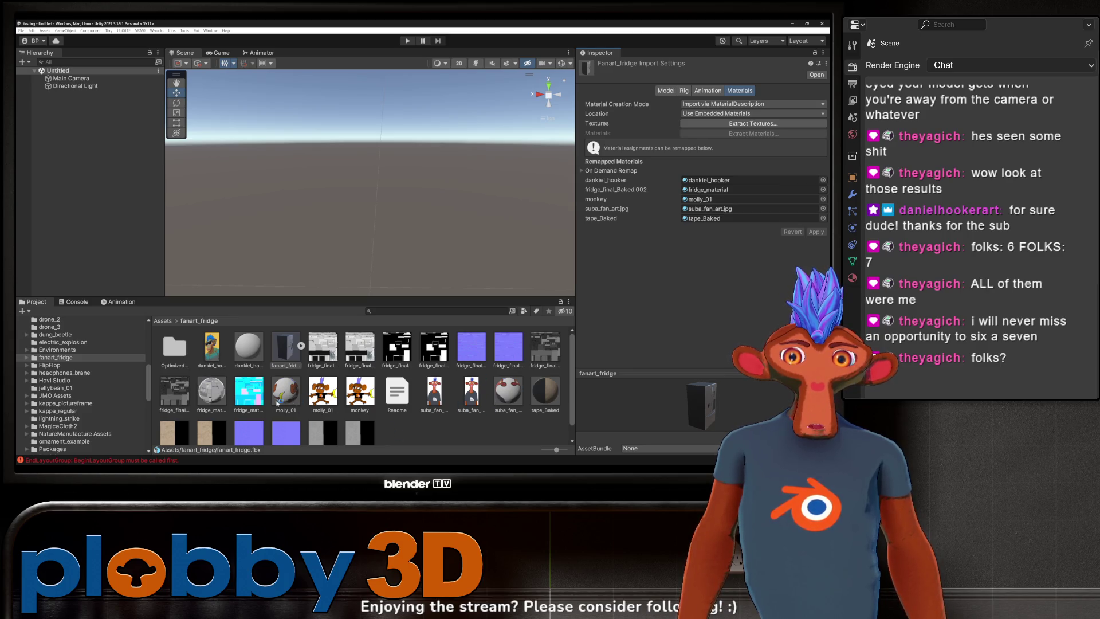
- Assign the poster texture as the dankiel_hooker poster material's albedo
{"action": "left_click", "coordinate": [258, 353]}
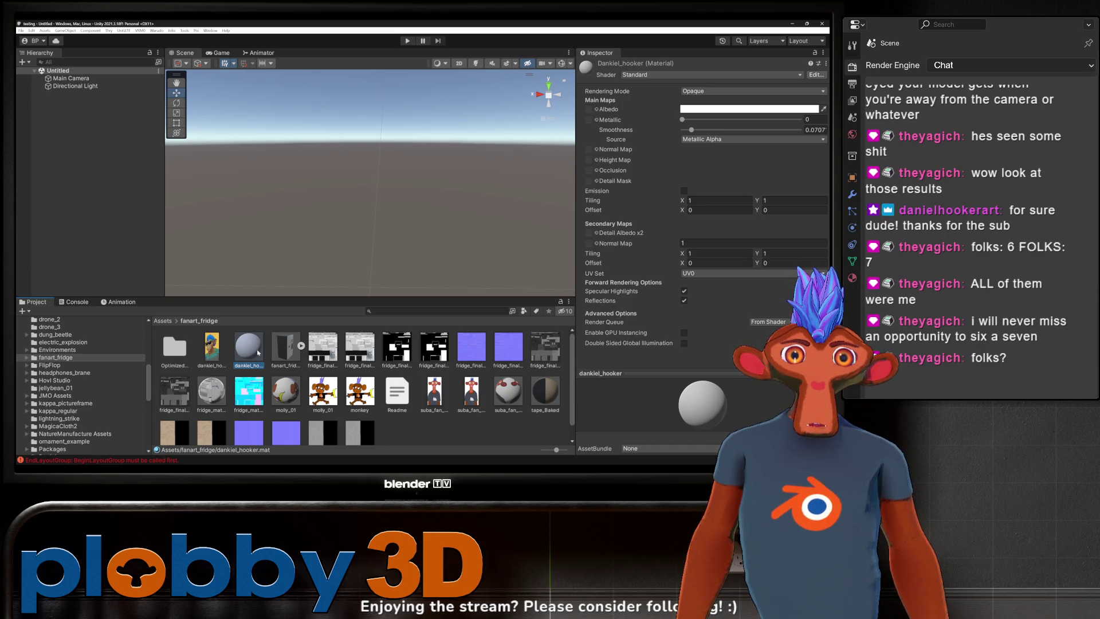
{"action": "left_click_drag", "start_coordinate": [216, 351], "coordinate": [592, 109]}
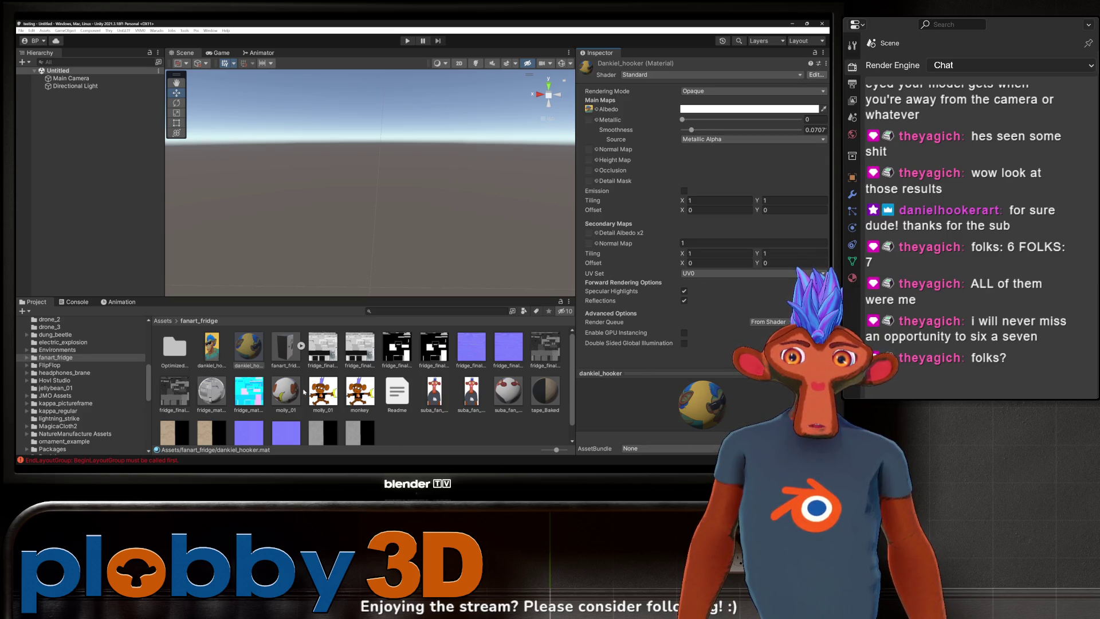
{"action": "left_click", "coordinate": [289, 354]}
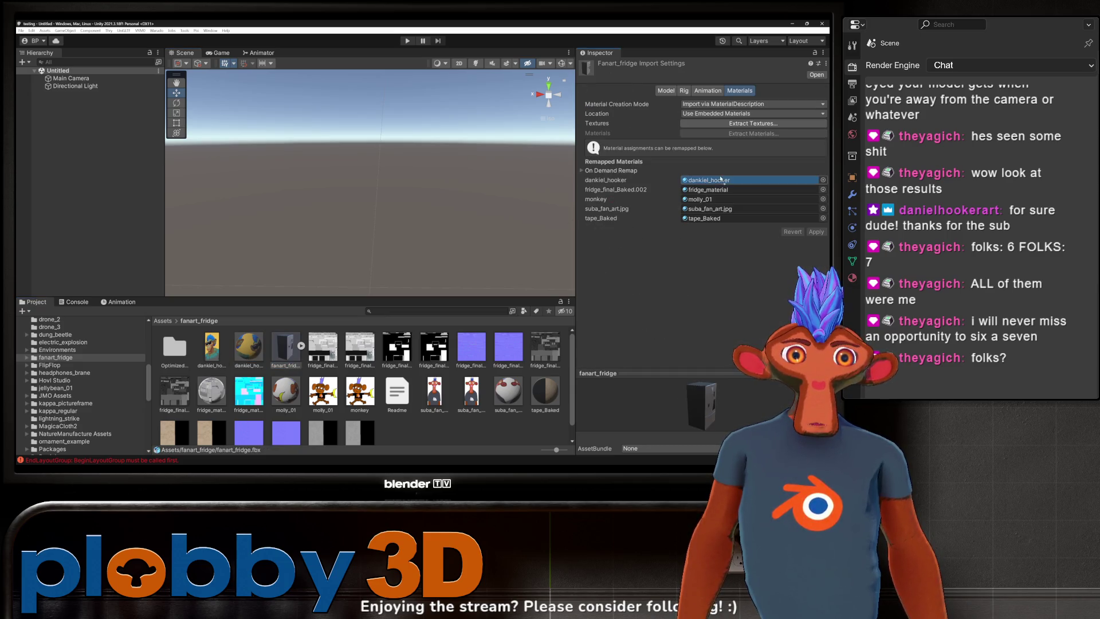
- Place the fanart_fridge model in the scene and frame it
{"action": "left_click_drag", "start_coordinate": [281, 353], "coordinate": [418, 236]}
{"action": "key", "text": "f"}
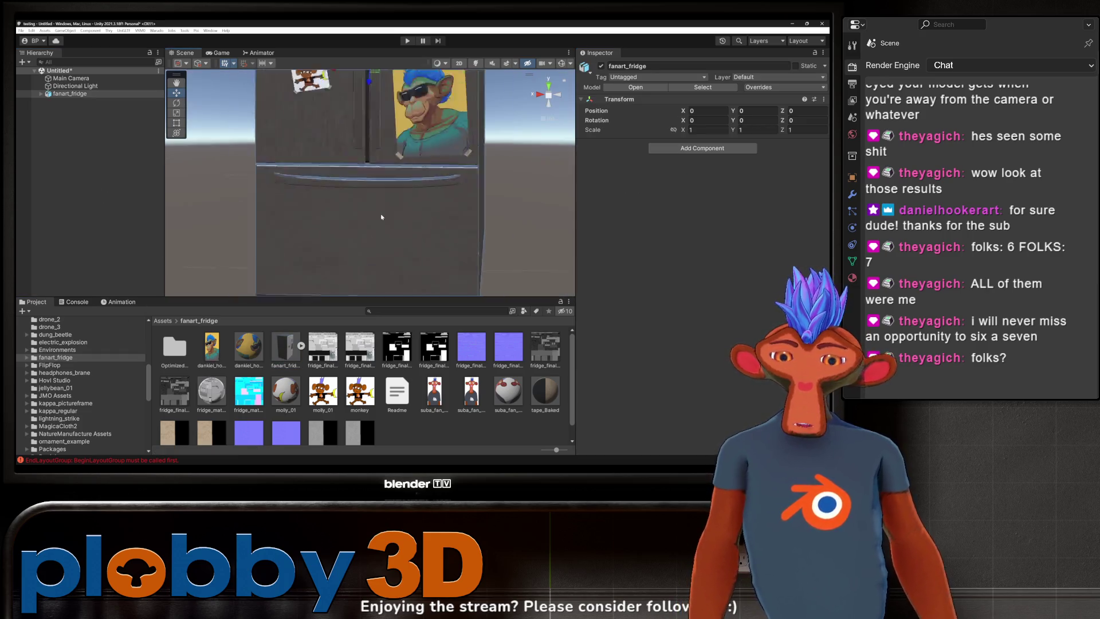
{"action": "left_click_drag", "start_coordinate": [380, 154], "coordinate": [322, 180], "text": "alt"}
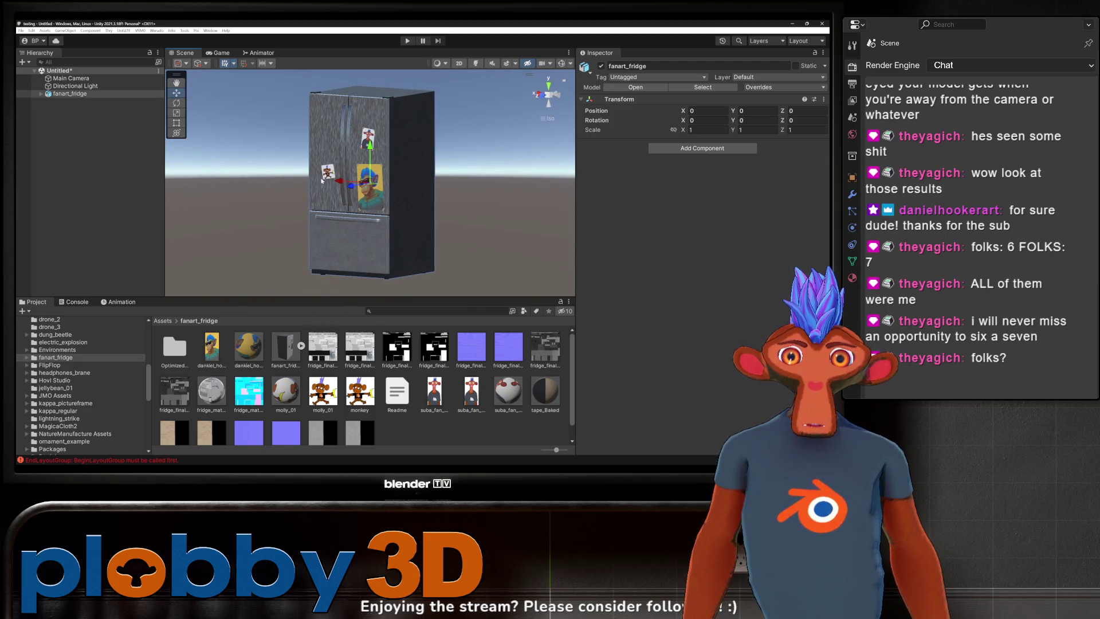
- Add a Box Collider component to fanart_fridge
{"action": "left_click", "coordinate": [73, 95]}
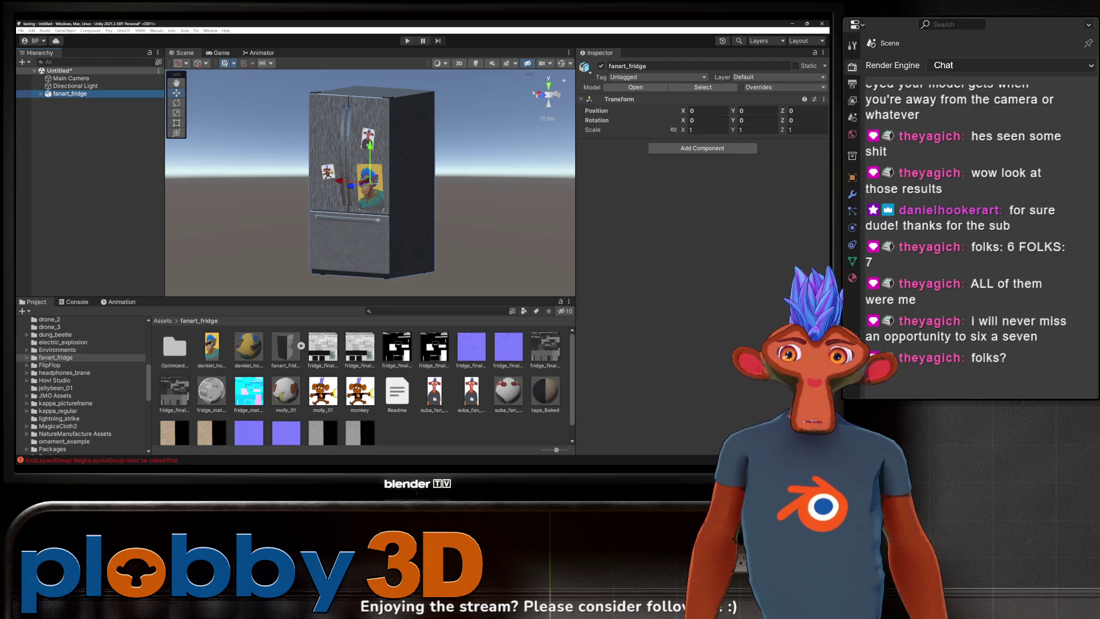
{"action": "right_click", "coordinate": [82, 95]}
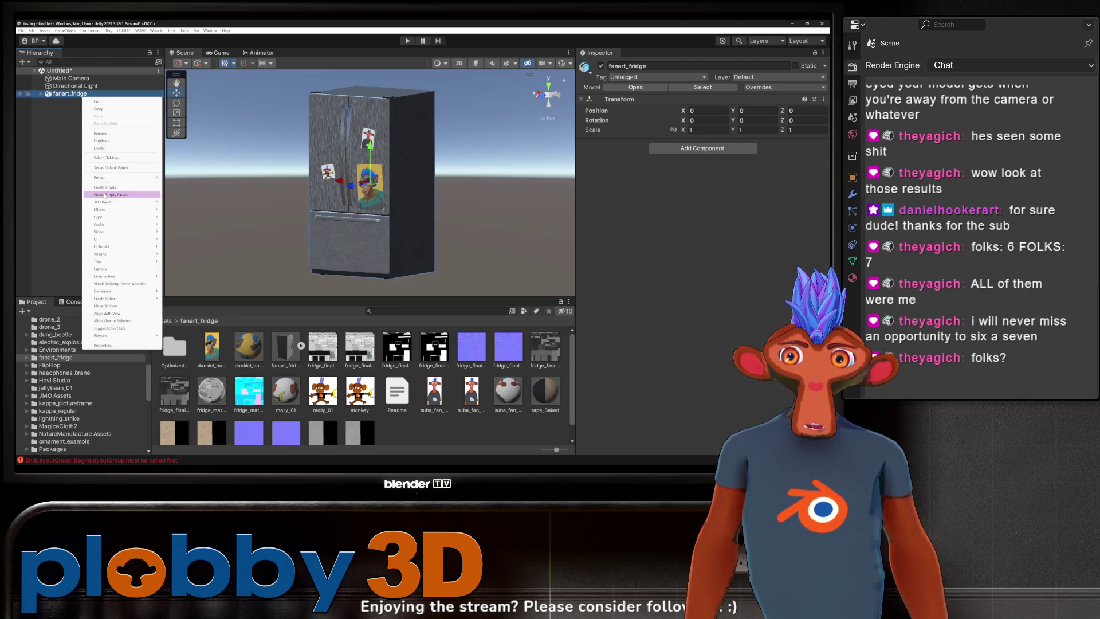
{"action": "left_click", "coordinate": [72, 115]}
{"action": "left_click", "coordinate": [698, 148]}
{"action": "type", "text": "box"}
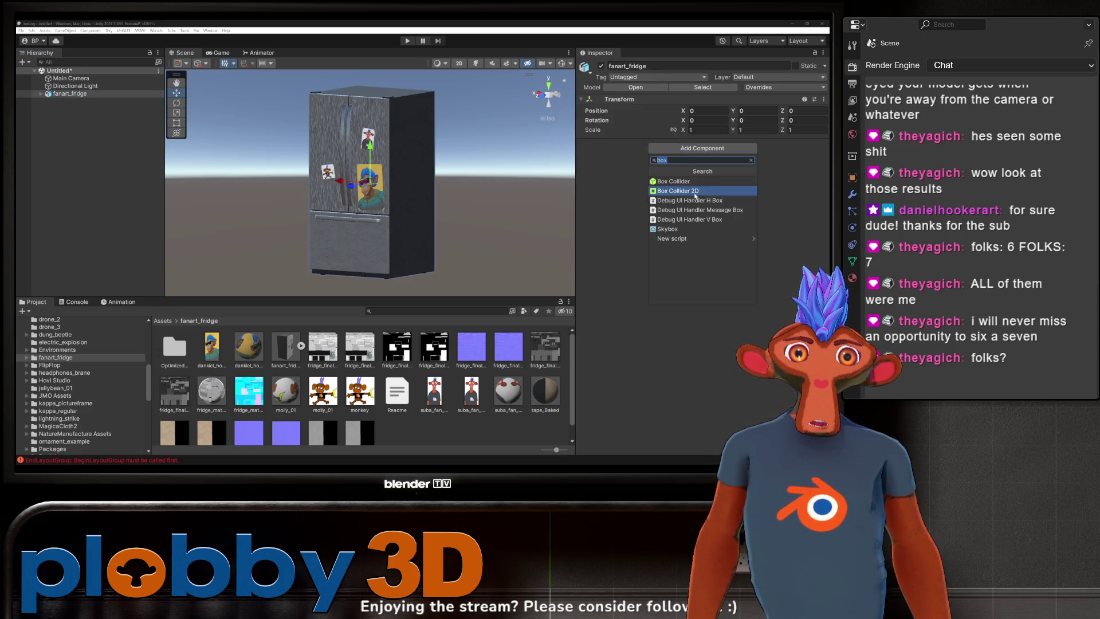
{"action": "left_click", "coordinate": [693, 181]}
- Enter collider edit mode and switch the scene to an orthographic front view
{"action": "left_click", "coordinate": [689, 158]}
{"action": "scroll", "coordinate": [378, 228], "scroll_direction": "down", "scroll_amount": 3}
{"action": "scroll", "coordinate": [378, 227], "scroll_direction": "up", "scroll_amount": 3}
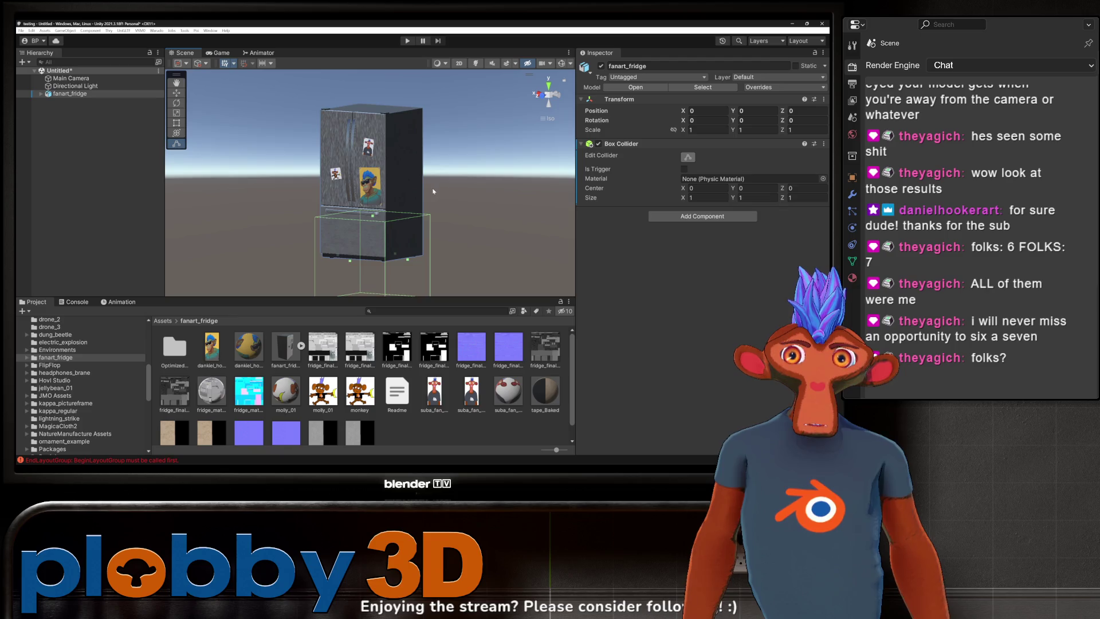
{"action": "left_click", "coordinate": [550, 98]}
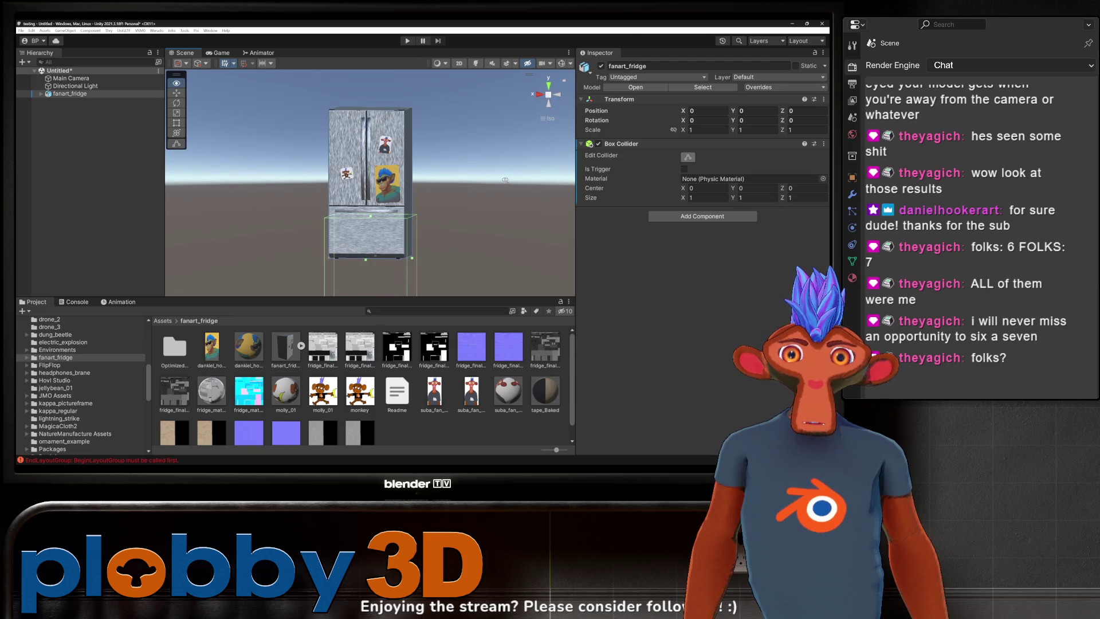
{"action": "left_click", "coordinate": [548, 95]}
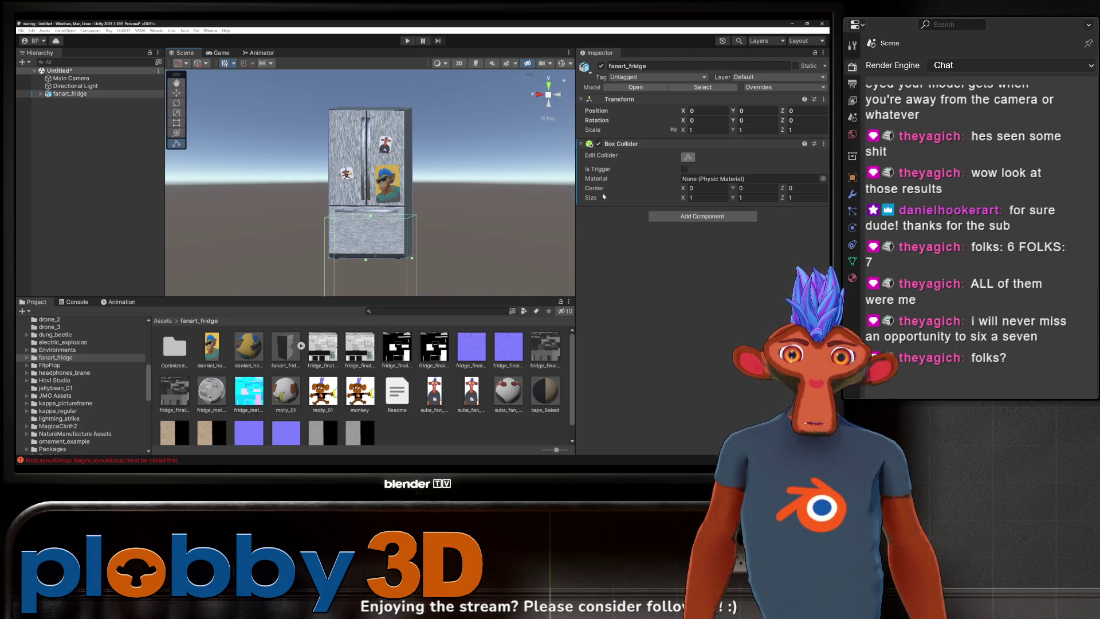
{"action": "left_click", "coordinate": [534, 92]}
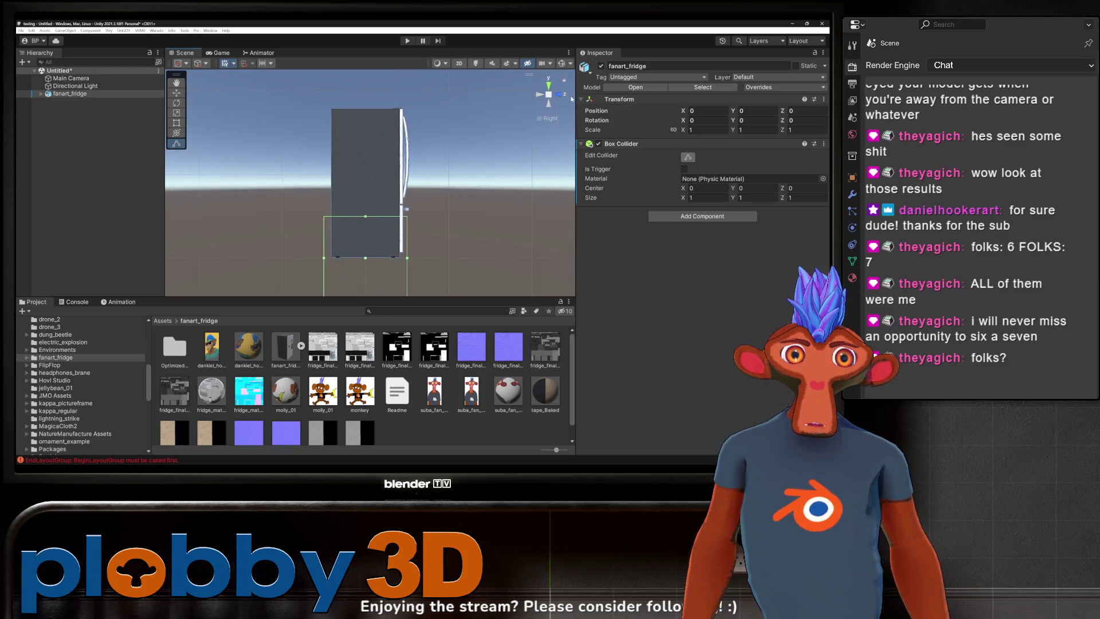
{"action": "left_click", "coordinate": [555, 97]}
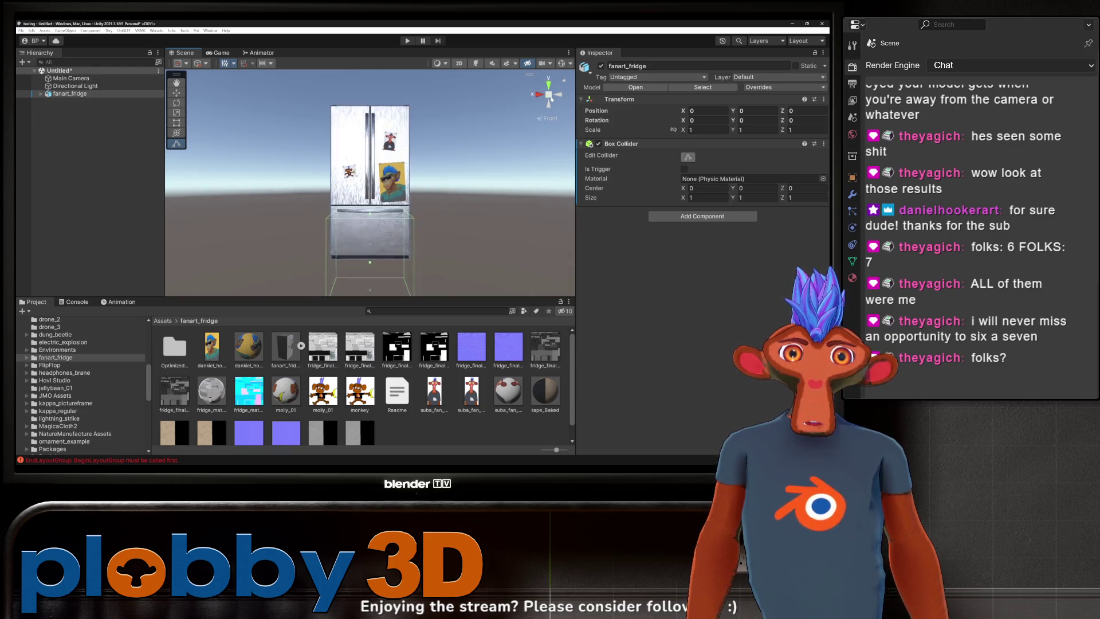
{"action": "scroll", "coordinate": [377, 251], "scroll_direction": "down", "scroll_amount": 2}
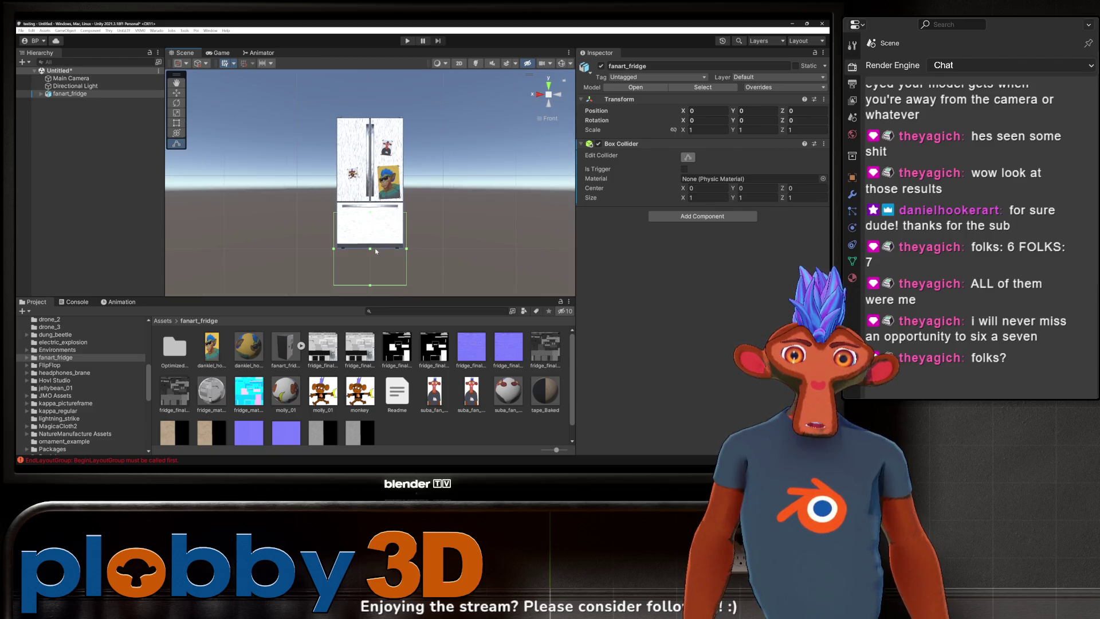
- Fit the collider's top, right side and bottom to the fridge, about 0.87 × 1.75 × 1
{"action": "mouse_move", "coordinate": [370, 215]}
{"action": "left_mouse_down"}
{"action": "mouse_move", "coordinate": [370, 119]}
{"action": "mouse_move", "coordinate": [384, 122]}
{"action": "left_mouse_up"}
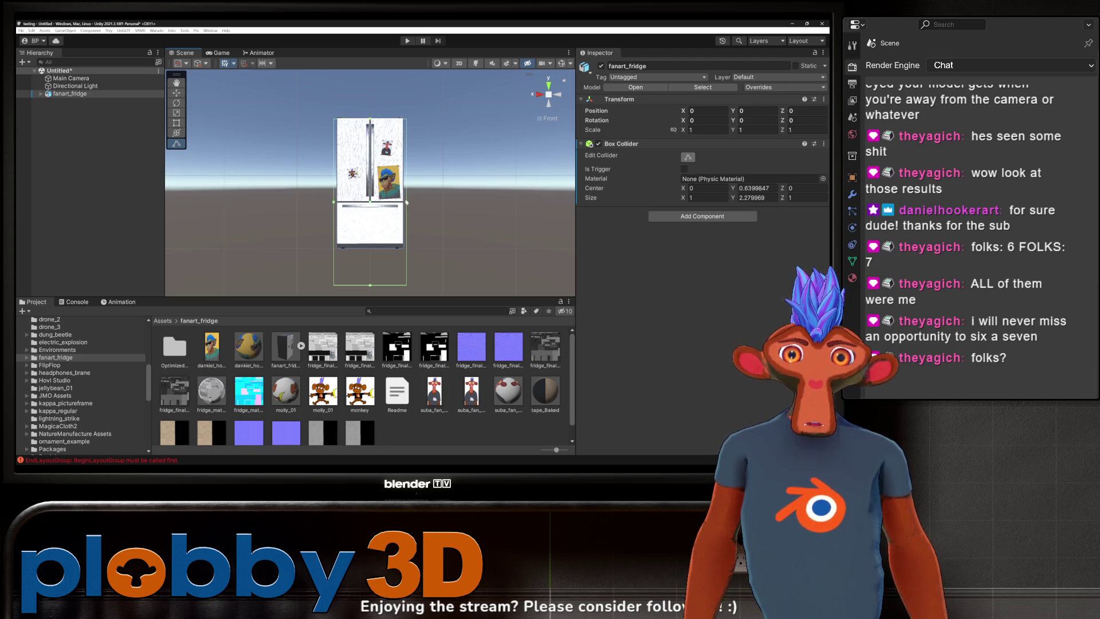
{"action": "left_click_drag", "start_coordinate": [406, 204], "coordinate": [401, 202]}
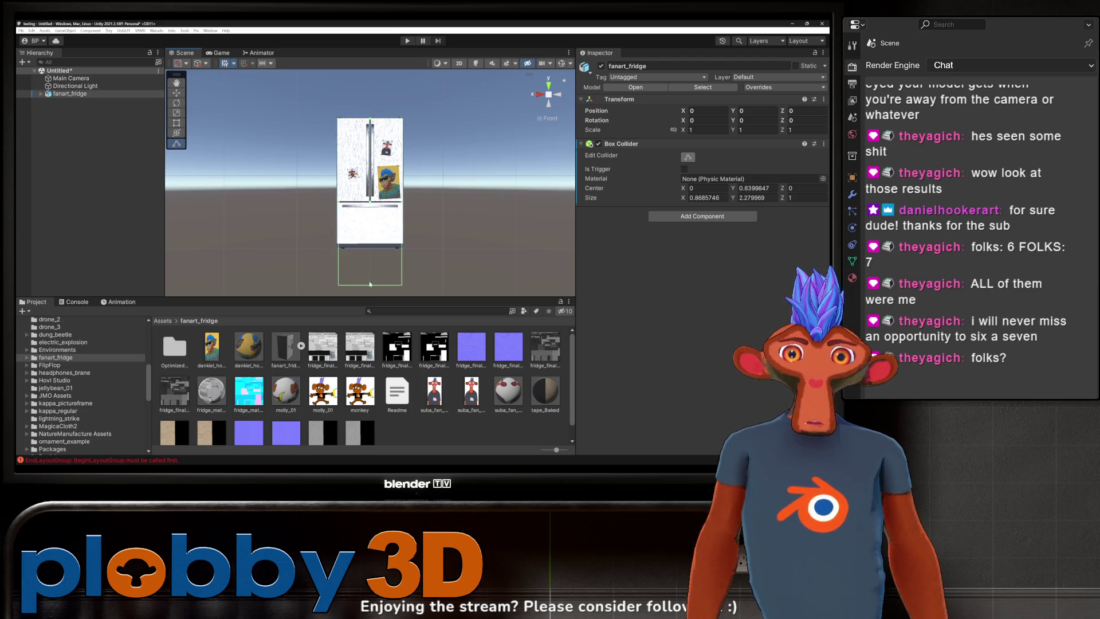
{"action": "left_click_drag", "start_coordinate": [370, 286], "coordinate": [362, 247]}
{"action": "left_click", "coordinate": [72, 96]}
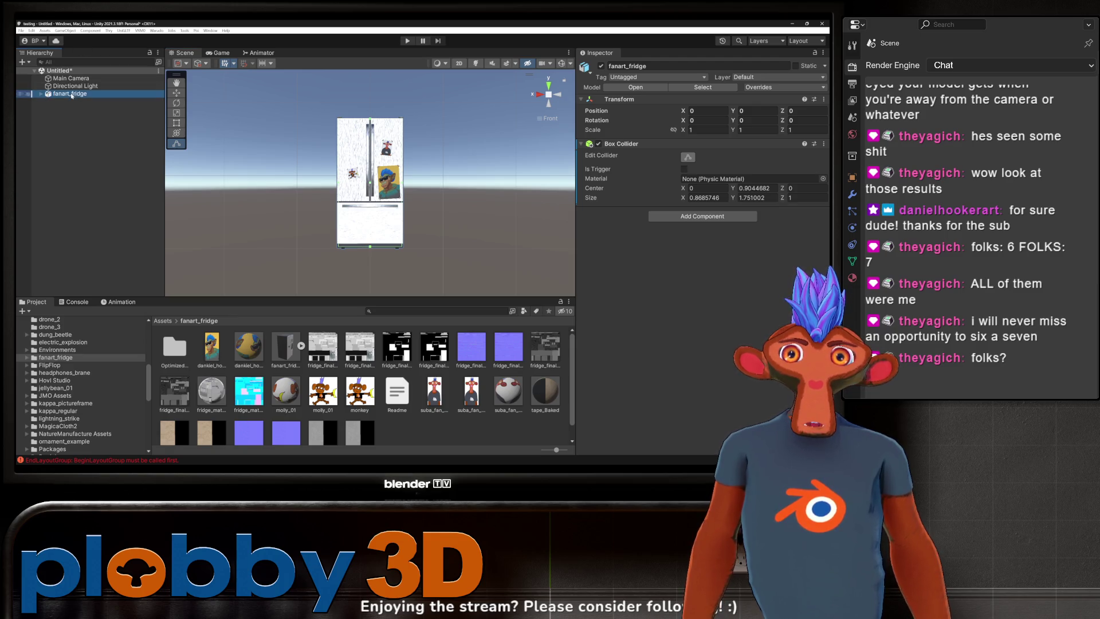
{"action": "scroll", "coordinate": [80, 389], "scroll_direction": "up", "scroll_amount": 10}
{"action": "left_click", "coordinate": [63, 365]}
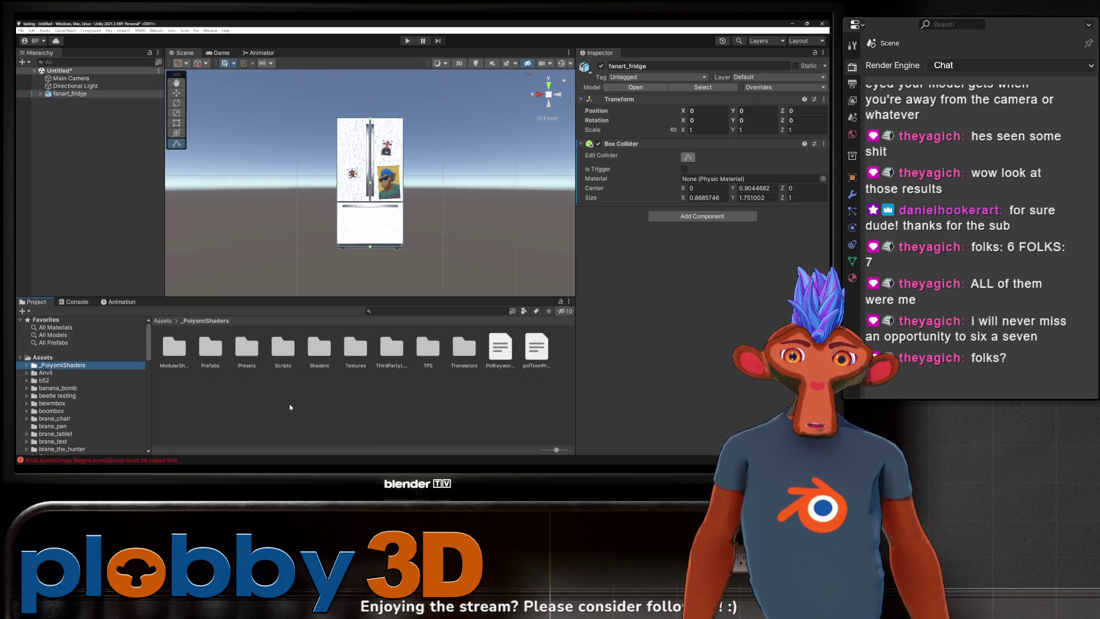
{"action": "double_click", "coordinate": [202, 354]}
- Add the Poiyomi DepthGet prefab under fanart_fridge and wrap the fridge in an empty parent
{"action": "mouse_move", "coordinate": [179, 348]}
{"action": "left_mouse_down"}
{"action": "mouse_move", "coordinate": [128, 258]}
{"action": "mouse_move", "coordinate": [86, 80]}
{"action": "mouse_move", "coordinate": [72, 96]}
{"action": "left_mouse_up"}
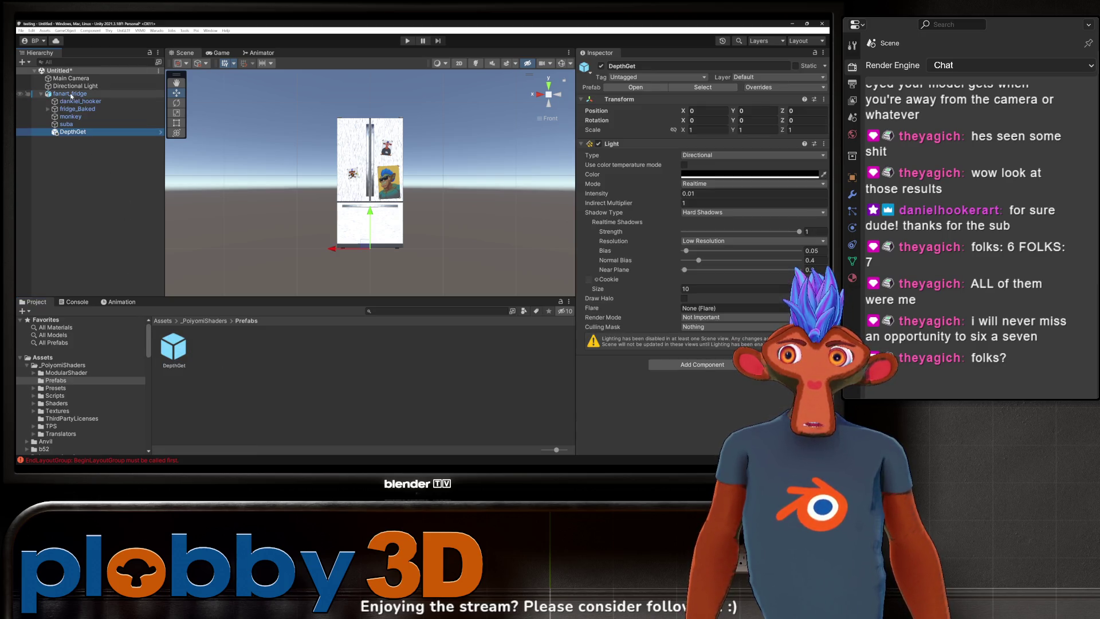
{"action": "left_click", "coordinate": [71, 95]}
{"action": "right_click", "coordinate": [52, 95]}
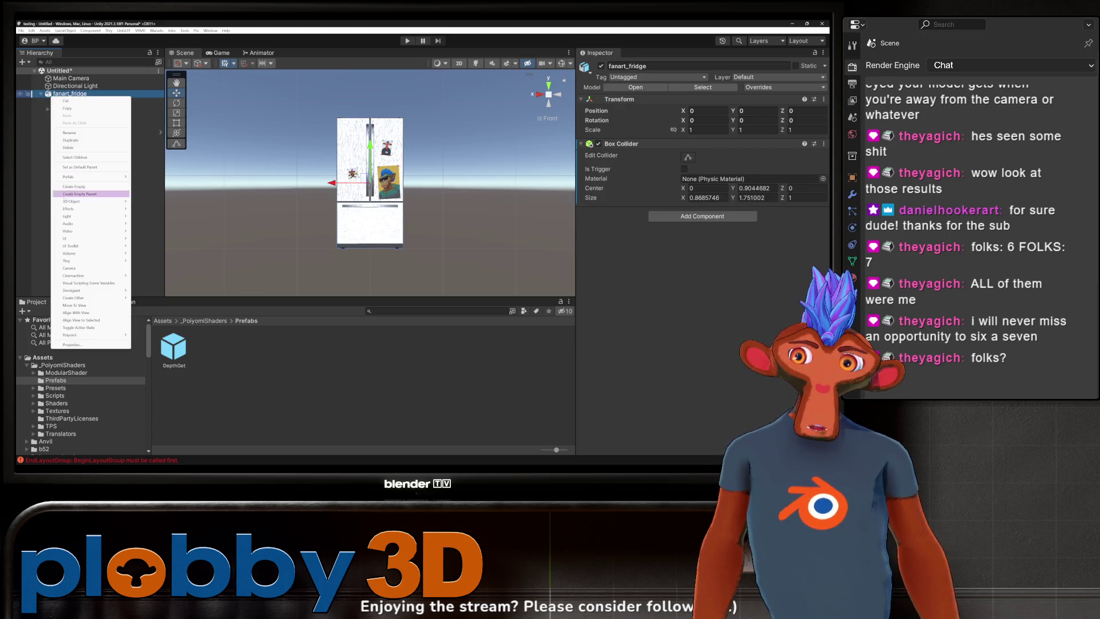
{"action": "left_click", "coordinate": [80, 194]}
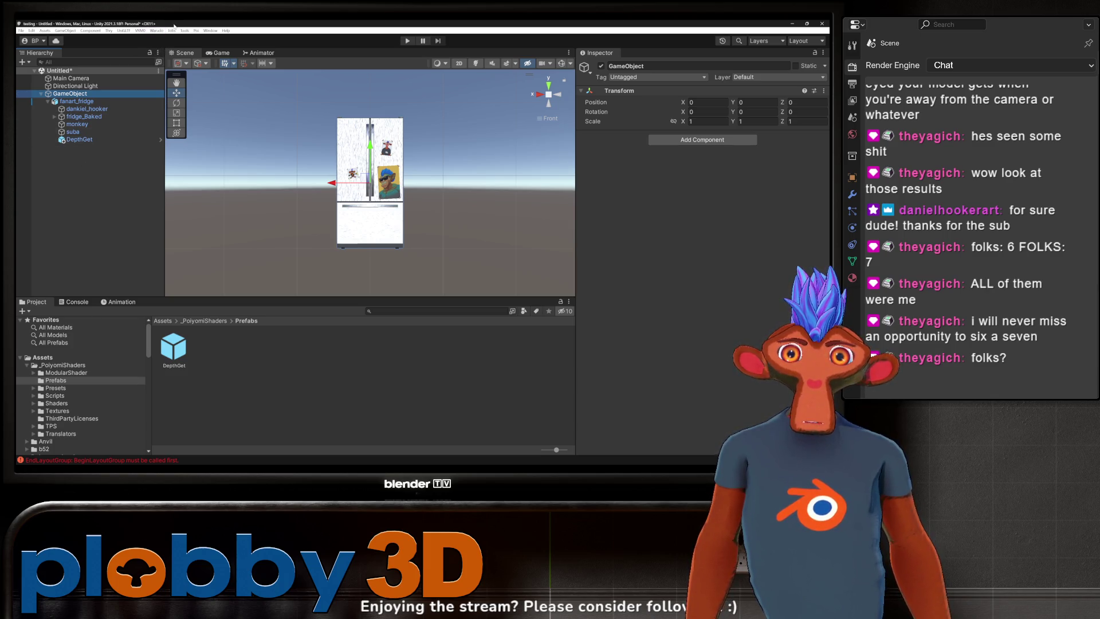
- Set fanart_fridge as the active mod in Warudo Mod Settings
{"action": "left_click", "coordinate": [156, 30]}
{"action": "left_click", "coordinate": [172, 65]}
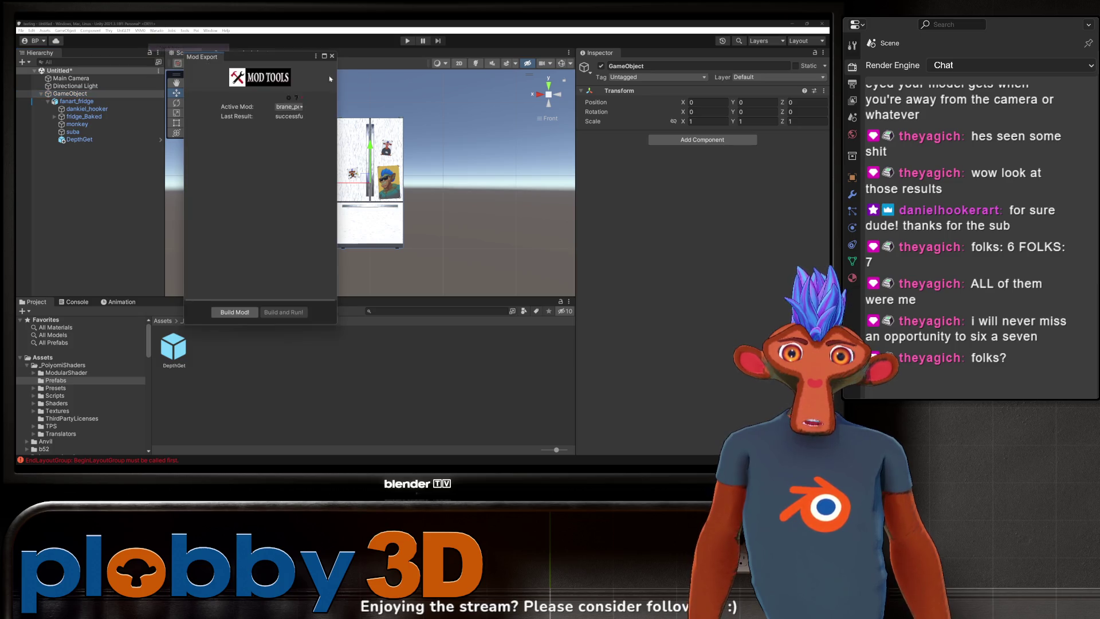
{"action": "left_click", "coordinate": [289, 107]}
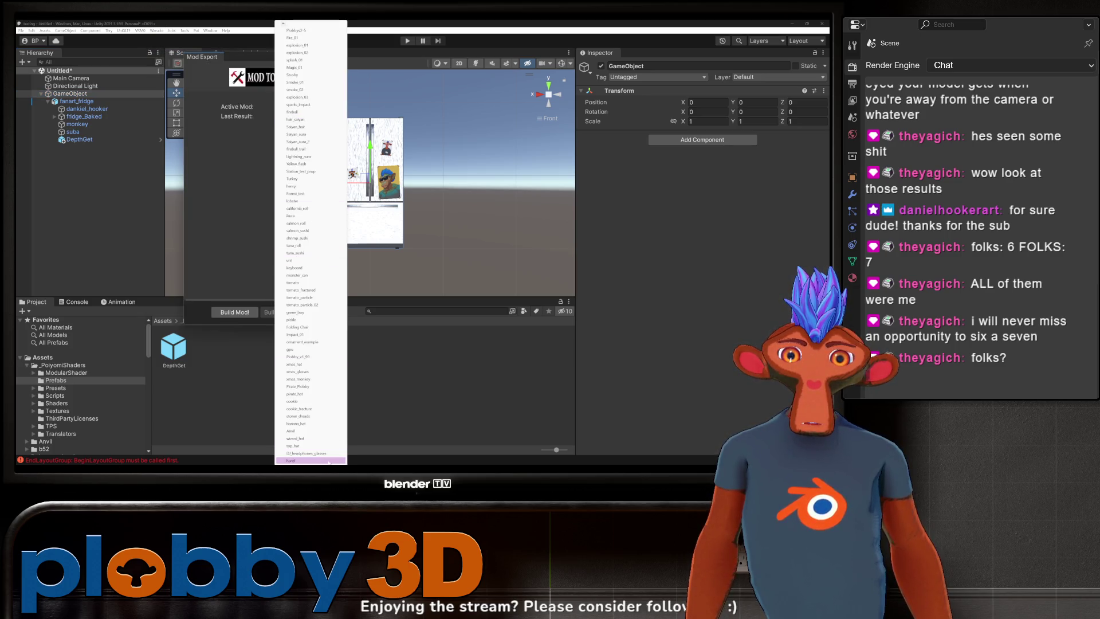
{"action": "scroll", "coordinate": [309, 401], "scroll_direction": "down", "scroll_amount": 5}
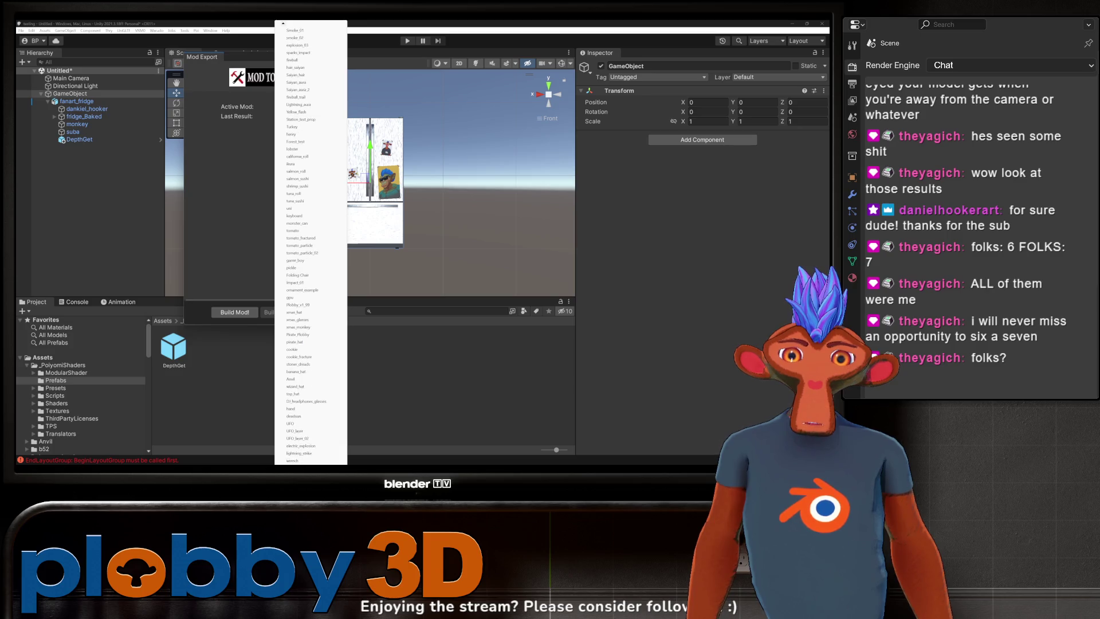
{"action": "scroll", "coordinate": [310, 321], "scroll_direction": "down", "scroll_amount": 6}
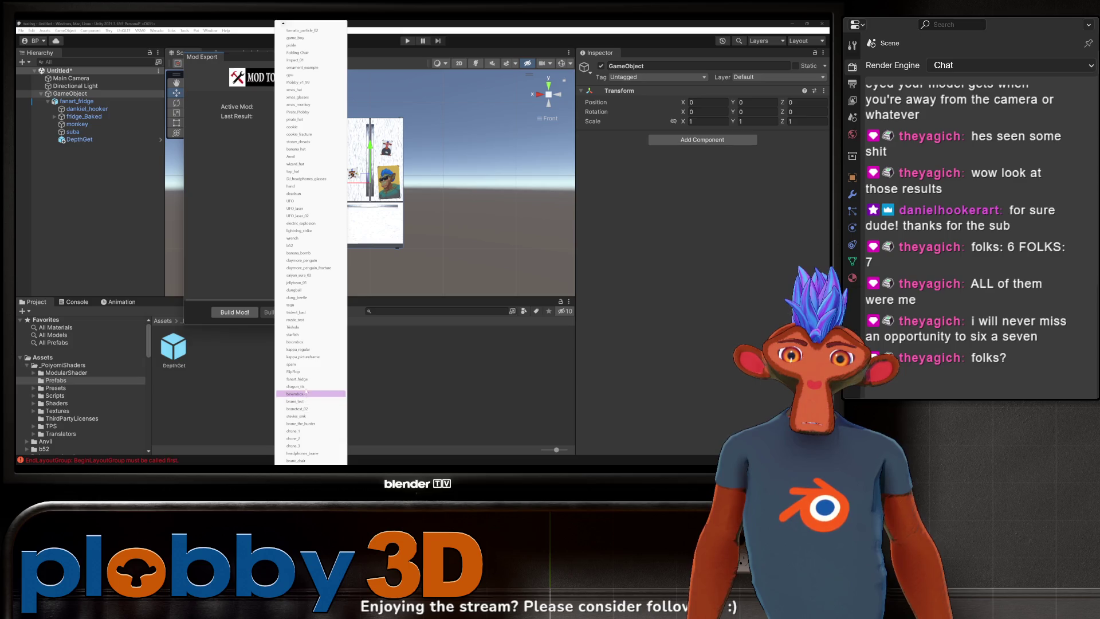
{"action": "left_click", "coordinate": [296, 401]}
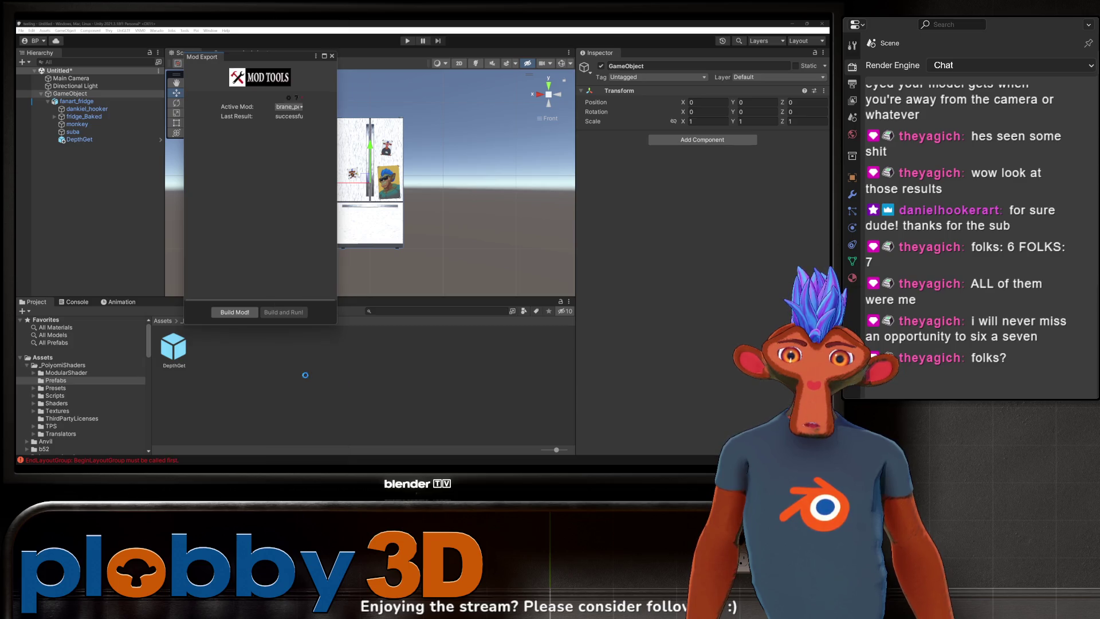
{"action": "left_click", "coordinate": [331, 56]}
{"action": "scroll", "coordinate": [78, 401], "scroll_direction": "down", "scroll_amount": 10}
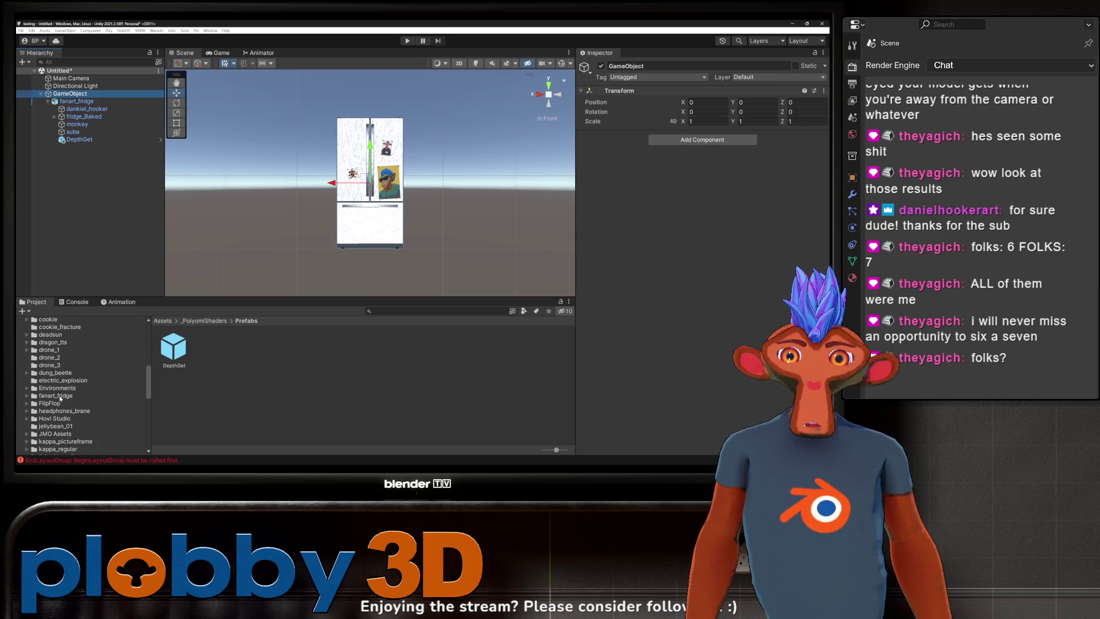
- Save GameObject as a prefab named Prop in fanart_fridge, then build the Warudo mod
{"action": "left_click", "coordinate": [60, 396]}
{"action": "scroll", "coordinate": [301, 401], "scroll_direction": "down", "scroll_amount": 1}
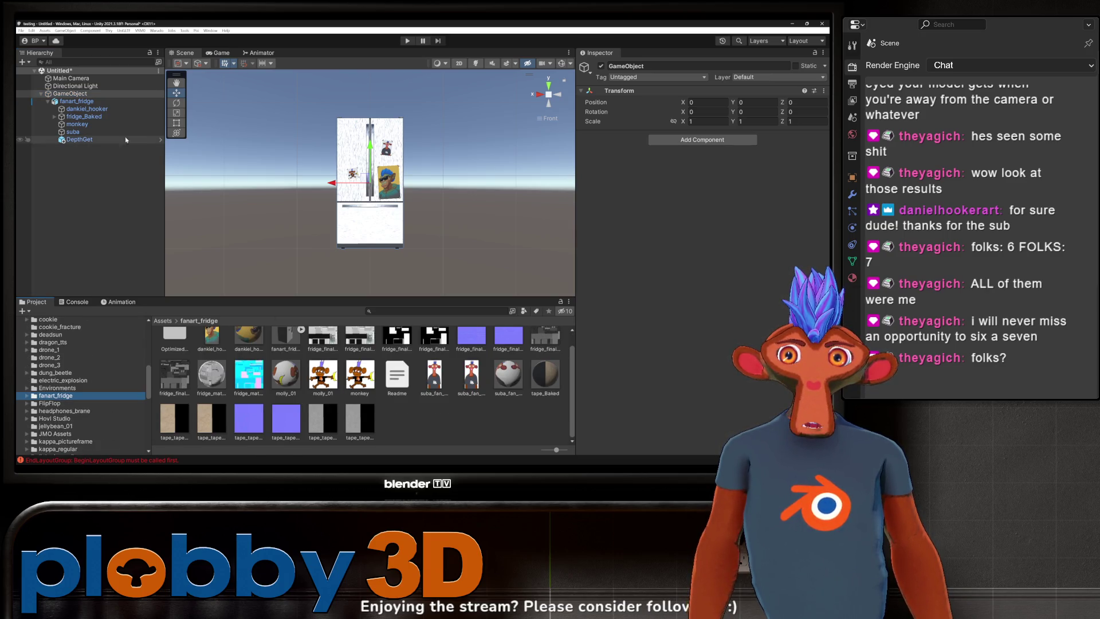
{"action": "left_click", "coordinate": [71, 95]}
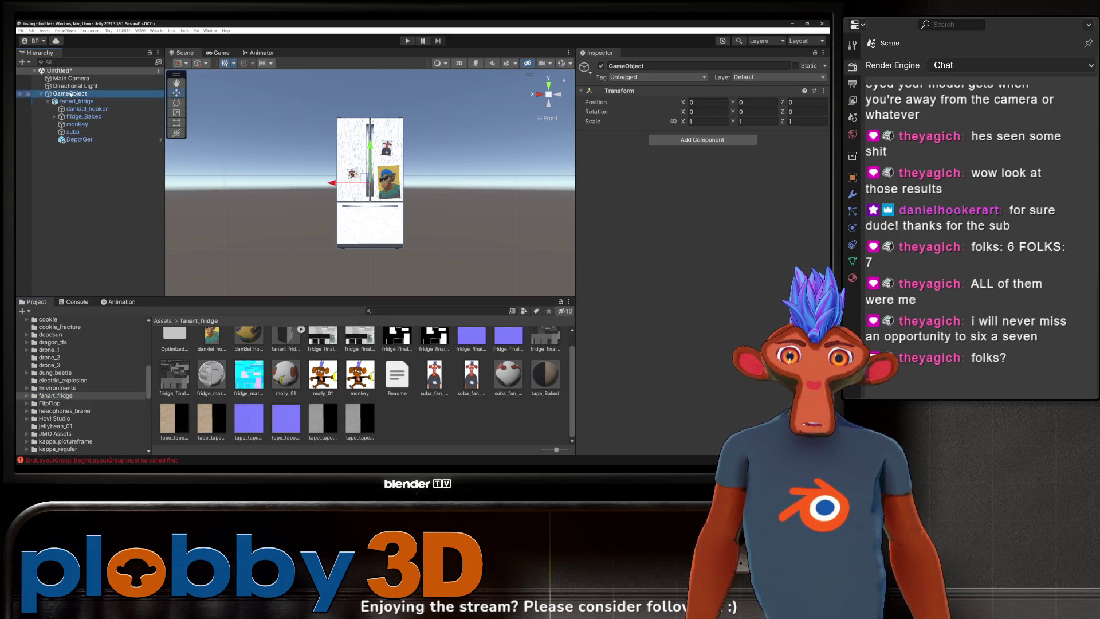
{"action": "left_click_drag", "start_coordinate": [71, 95], "coordinate": [351, 376]}
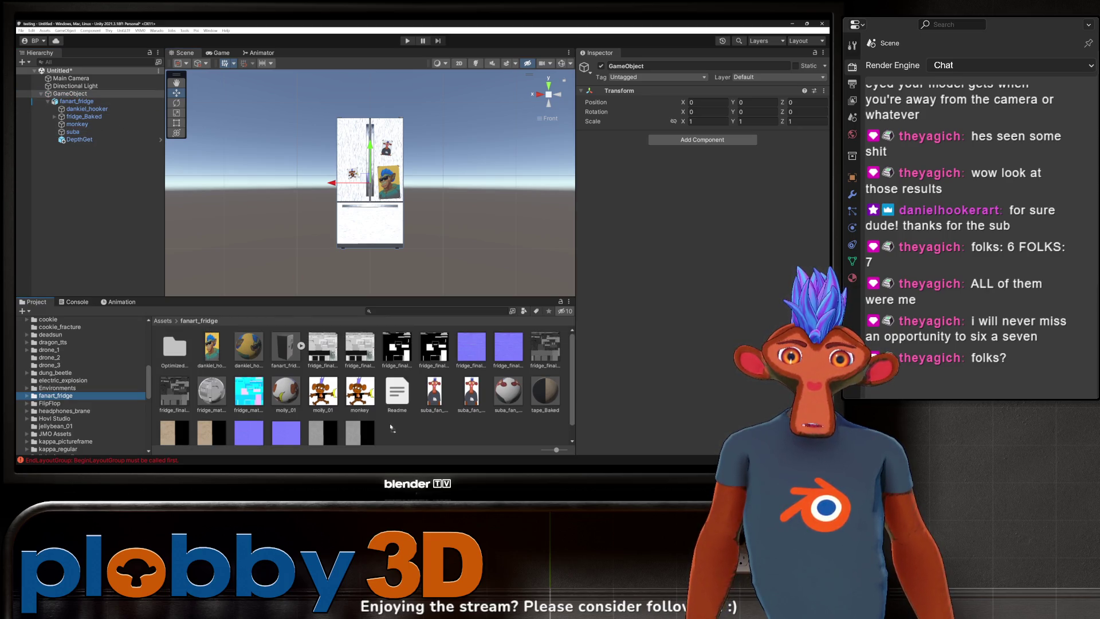
{"action": "left_click", "coordinate": [286, 401]}
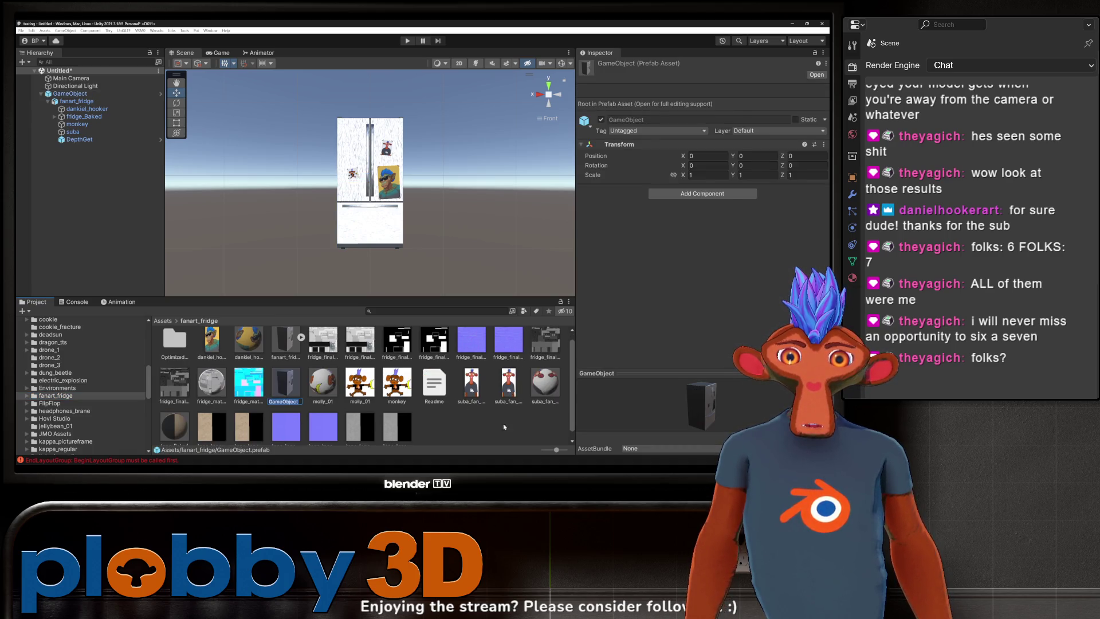
{"action": "type", "text": "Prop"}
{"action": "key", "text": "Return"}
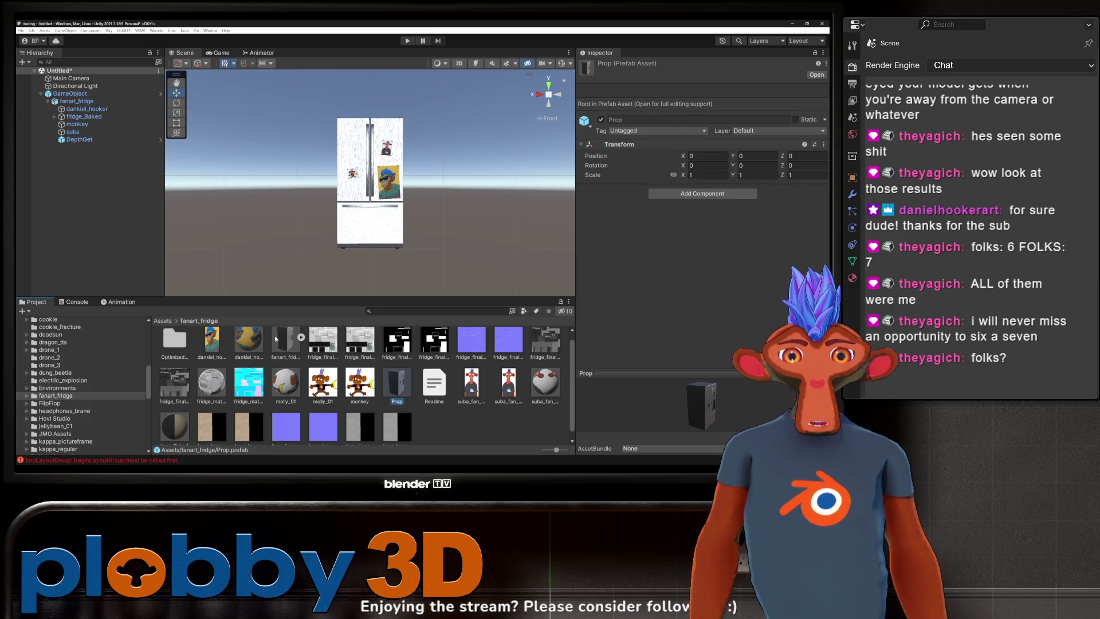
{"action": "left_click", "coordinate": [156, 30]}
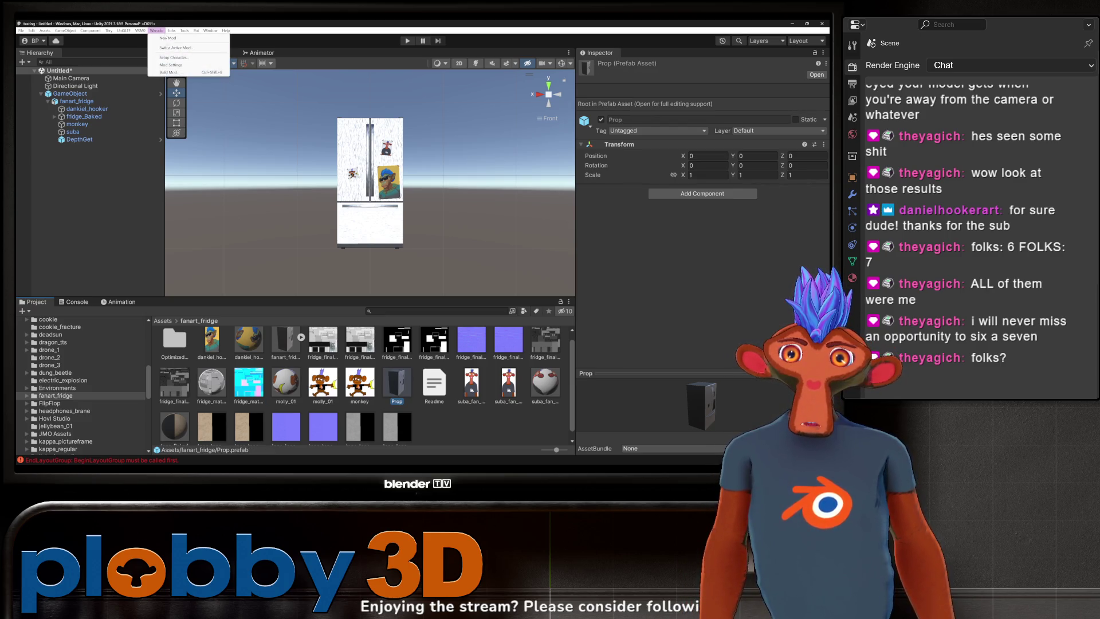
{"action": "left_click", "coordinate": [166, 73]}
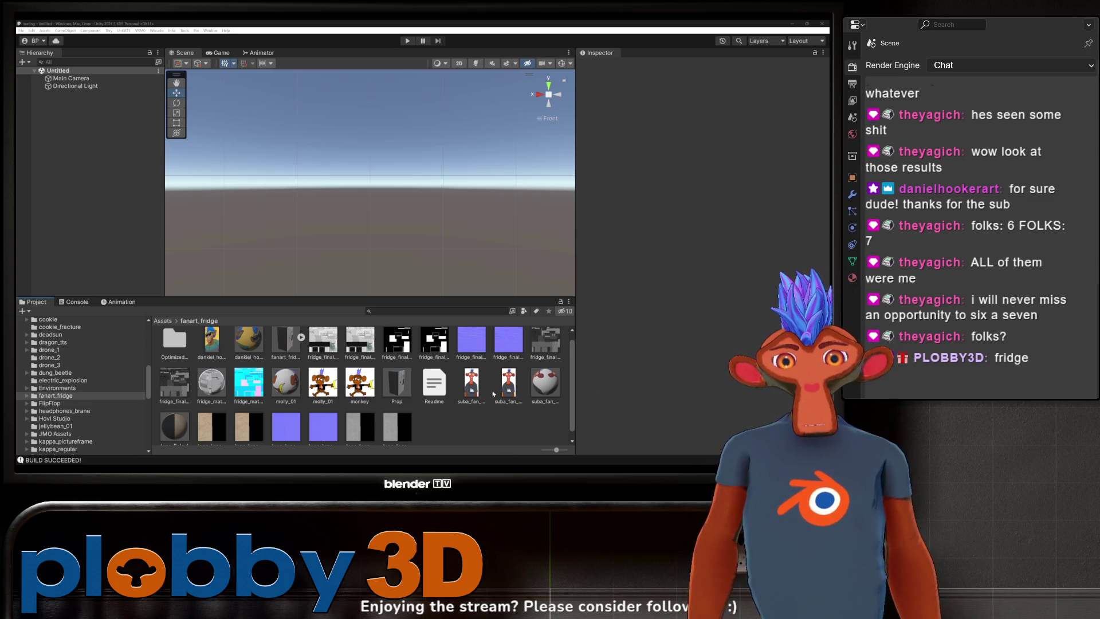
- Delete the suba_fan_art 1 and fridge_final Diffuse 1 textures
{"action": "left_click", "coordinate": [472, 389]}
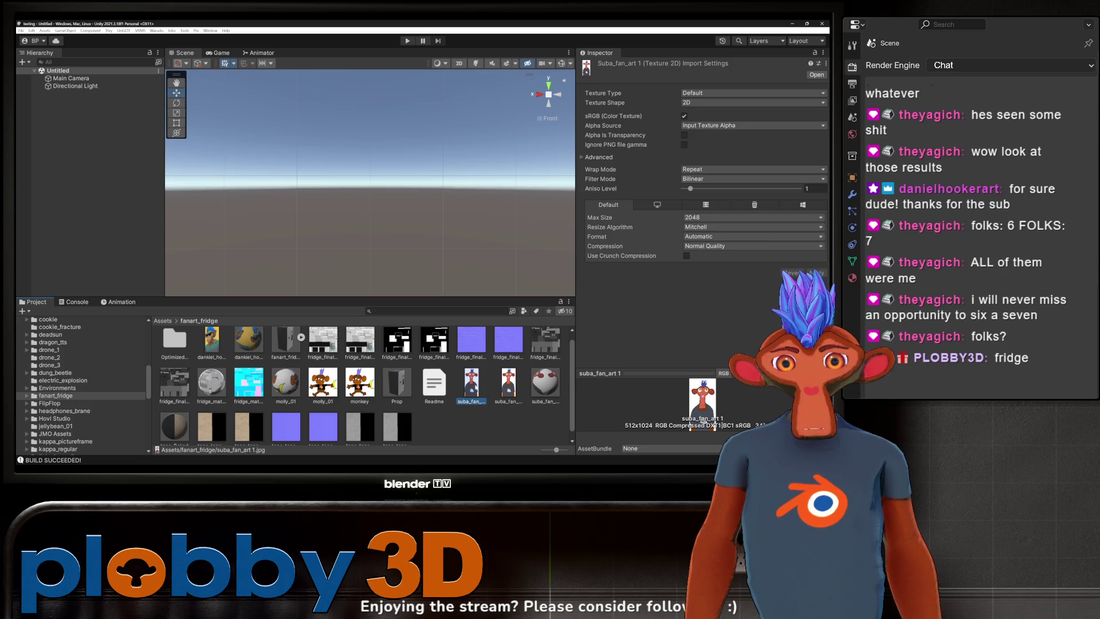
{"action": "right_click", "coordinate": [474, 387]}
{"action": "left_click", "coordinate": [504, 214]}
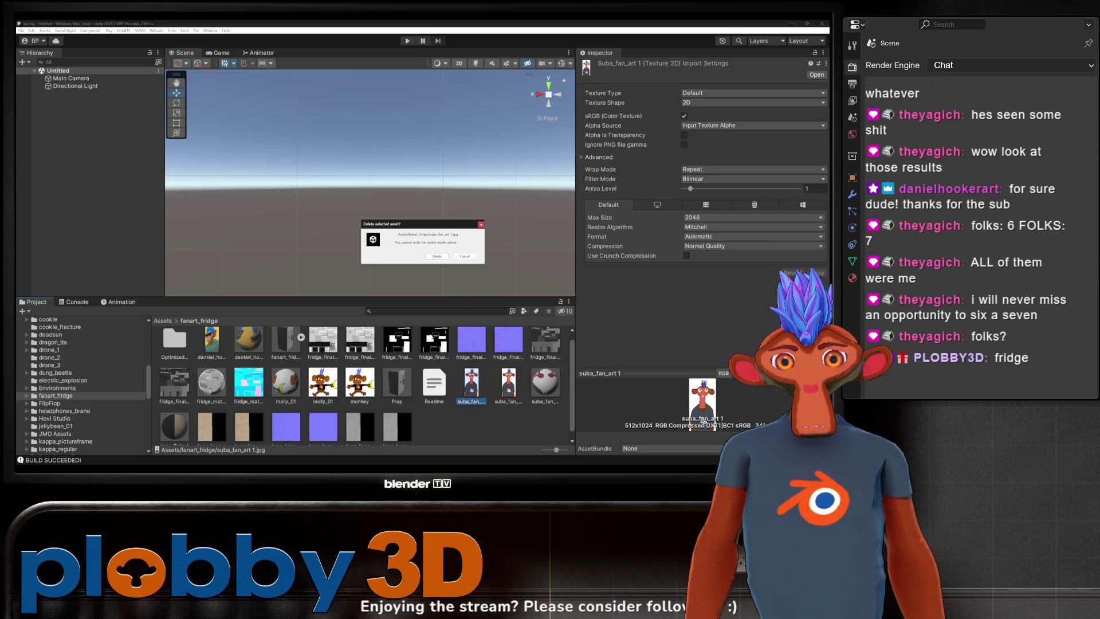
{"action": "key", "text": "Return"}
{"action": "left_click", "coordinate": [392, 342]}
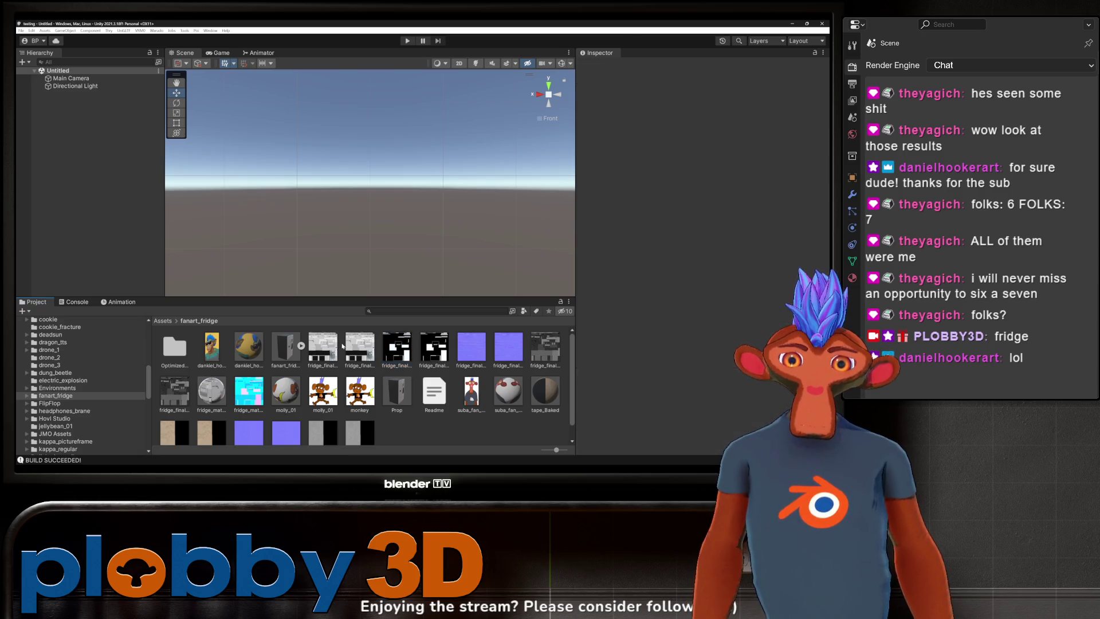
{"action": "left_click", "coordinate": [323, 346]}
{"action": "right_click", "coordinate": [337, 346]}
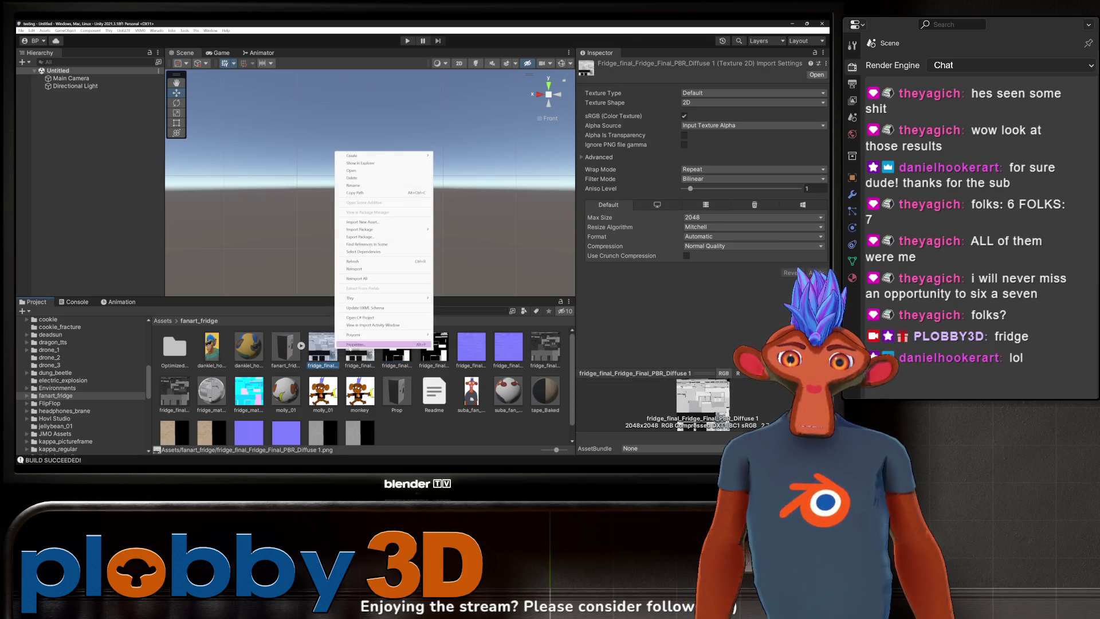
{"action": "left_click", "coordinate": [375, 177]}
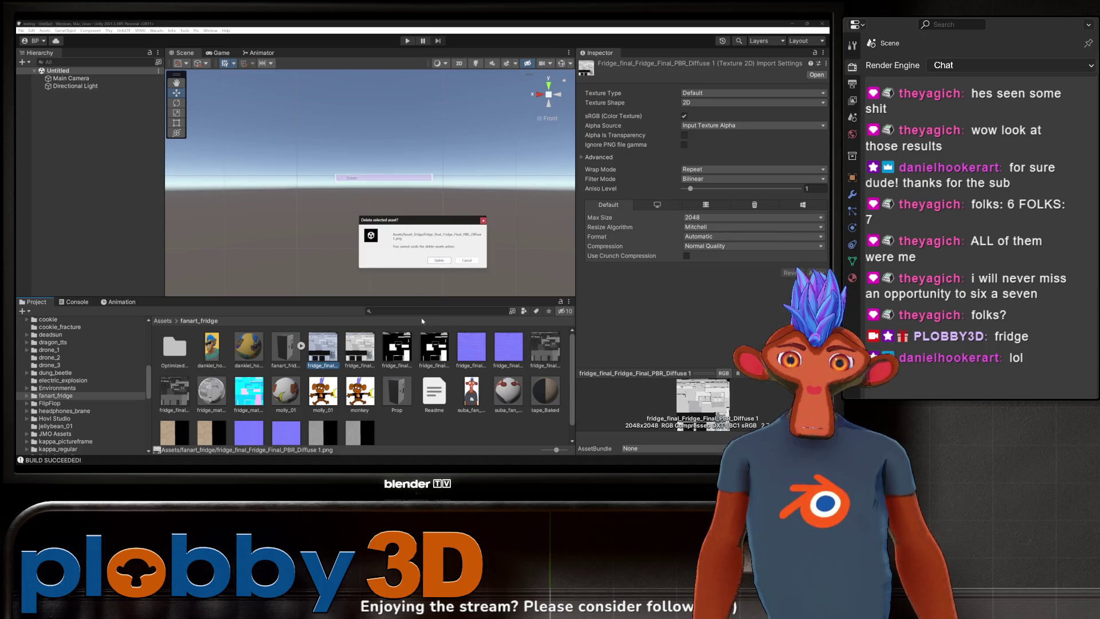
{"action": "left_click", "coordinate": [438, 261]}
- Delete the fridge Metalness, normal map and one more fridge texture together
{"action": "left_click", "coordinate": [361, 350]}
{"action": "left_click", "coordinate": [427, 353], "text": "ctrl"}
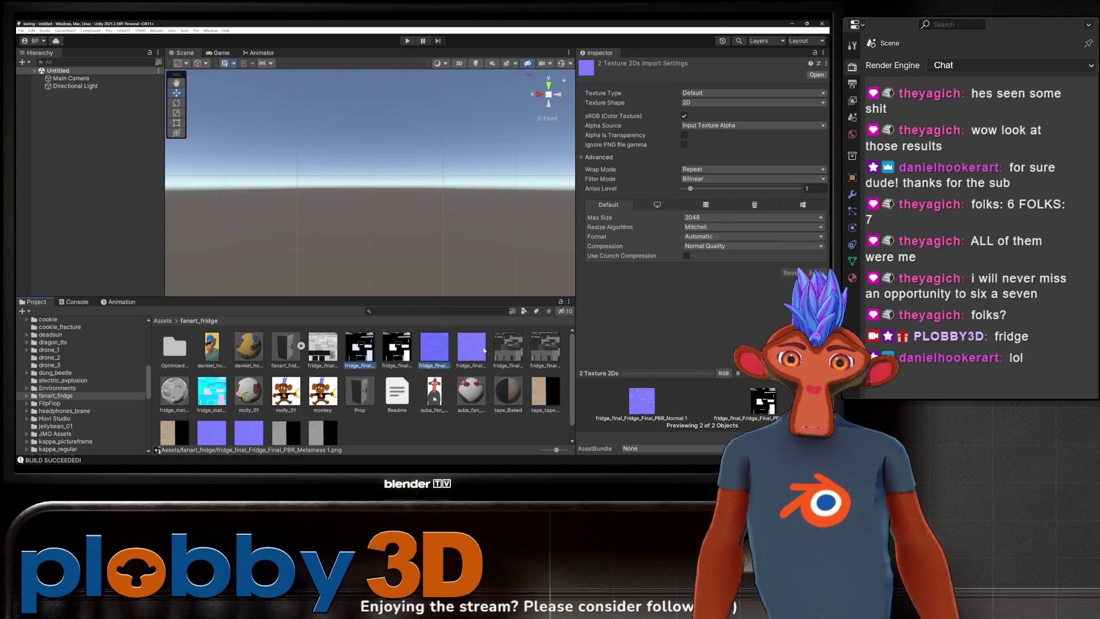
{"action": "left_click", "coordinate": [514, 351], "text": "ctrl"}
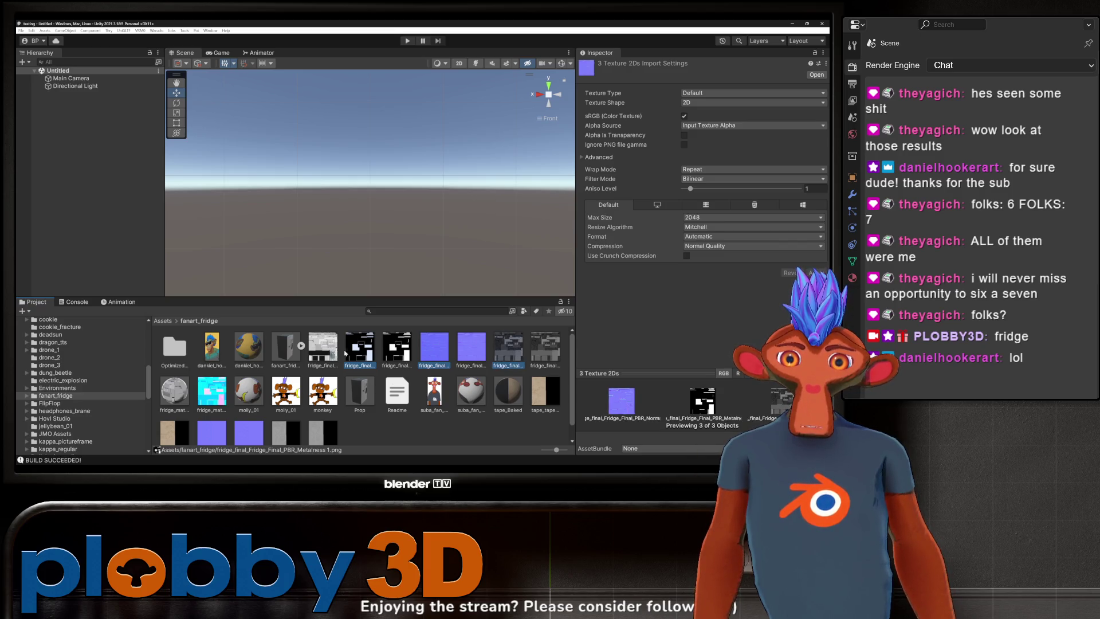
{"action": "right_click", "coordinate": [364, 354]}
{"action": "left_click", "coordinate": [375, 179]}
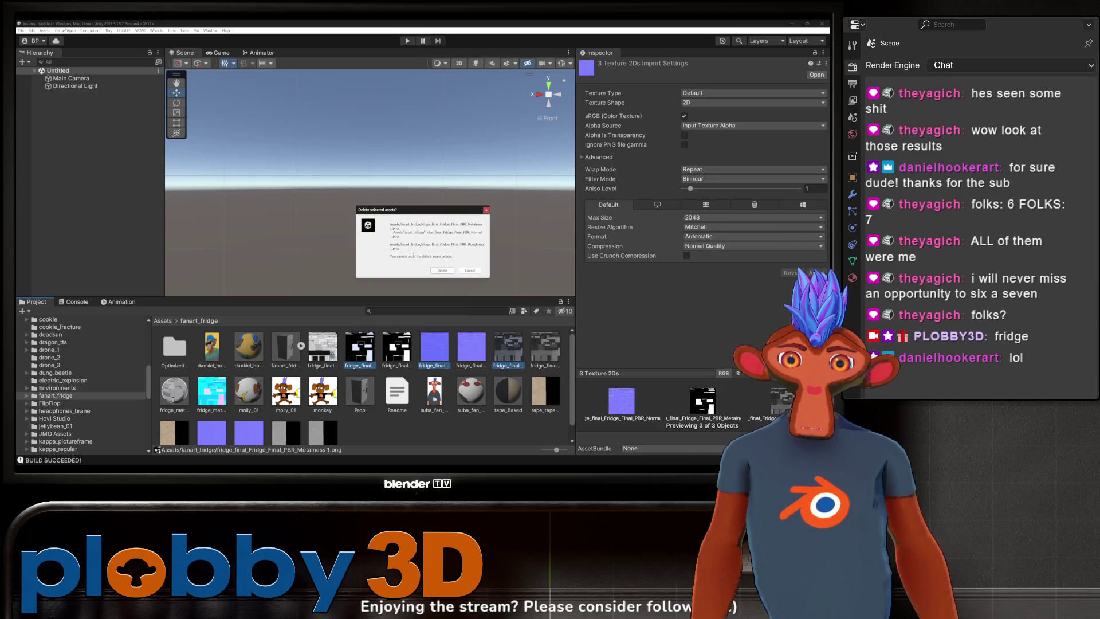
{"action": "left_click", "coordinate": [439, 270]}
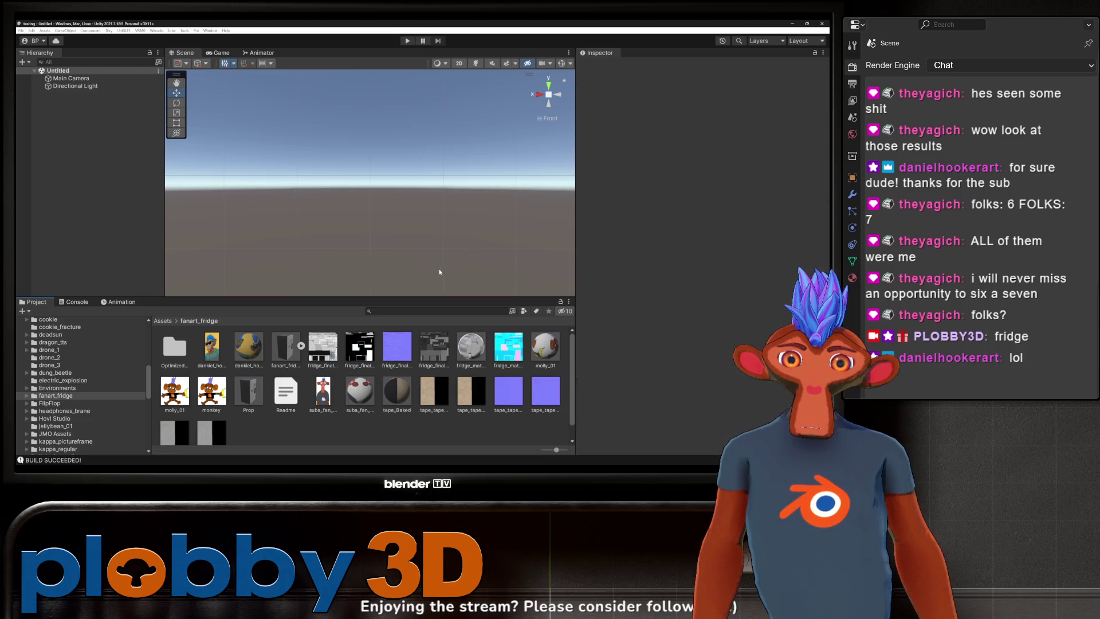
- Delete the tape_tape Diffuse, Normal and Roughness textures
{"action": "left_click", "coordinate": [434, 392]}
{"action": "right_click", "coordinate": [434, 395]}
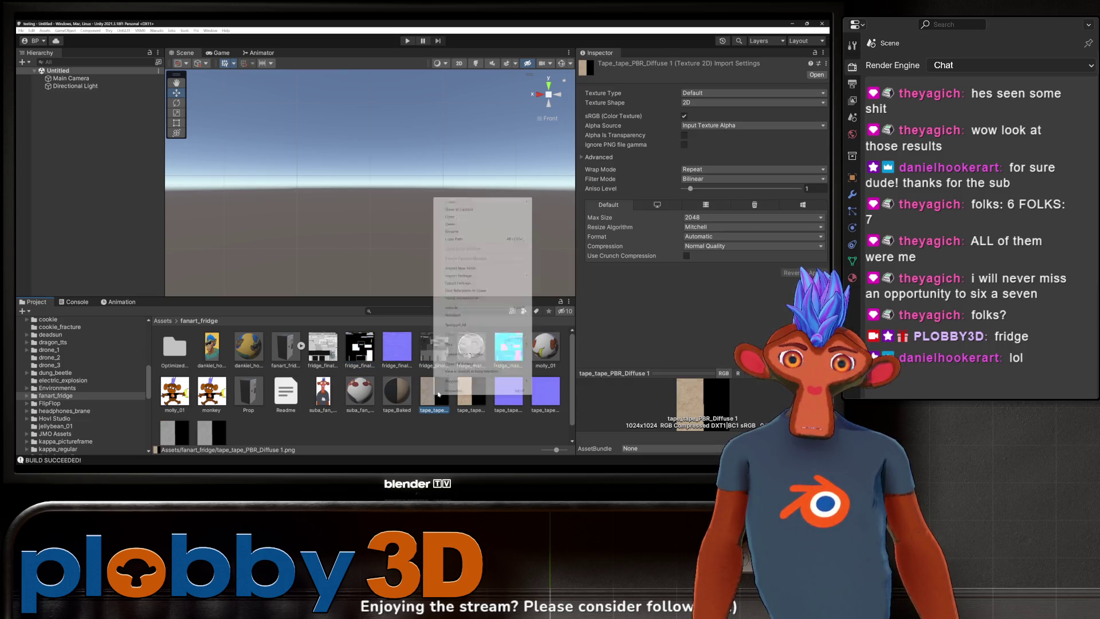
{"action": "left_click", "coordinate": [456, 224]}
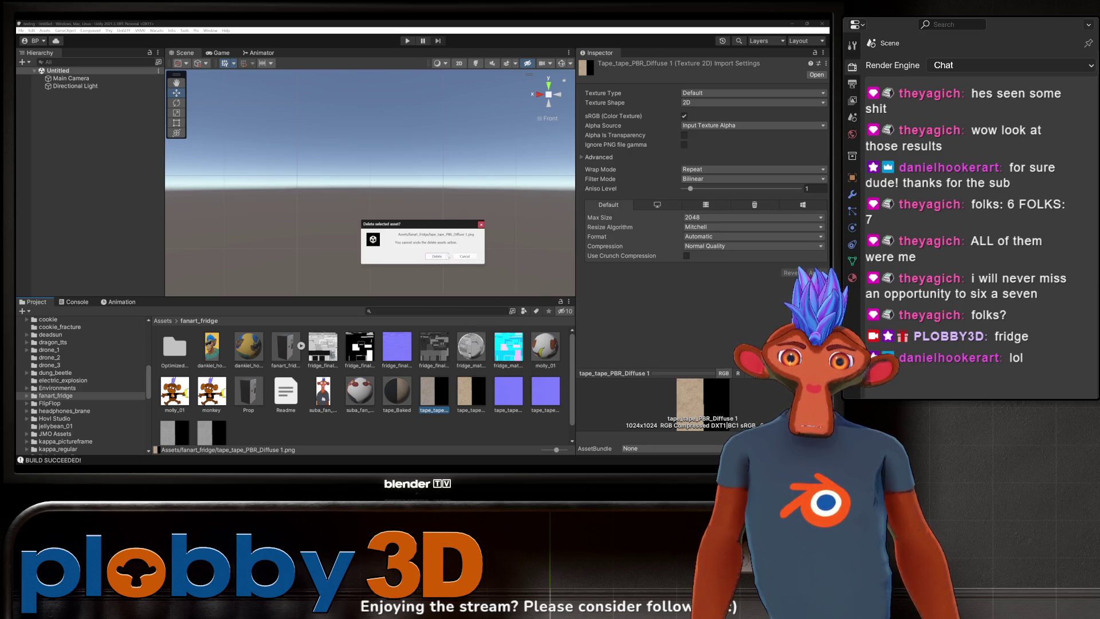
{"action": "left_click", "coordinate": [447, 256]}
{"action": "right_click", "coordinate": [482, 399]}
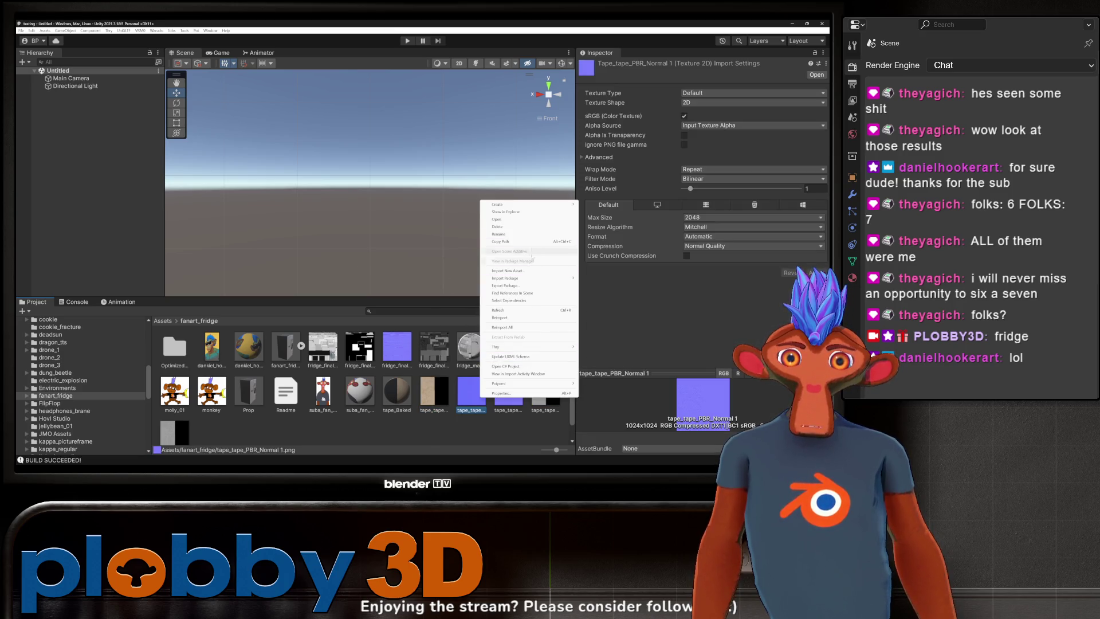
{"action": "left_click", "coordinate": [487, 228]}
{"action": "left_click", "coordinate": [437, 256]}
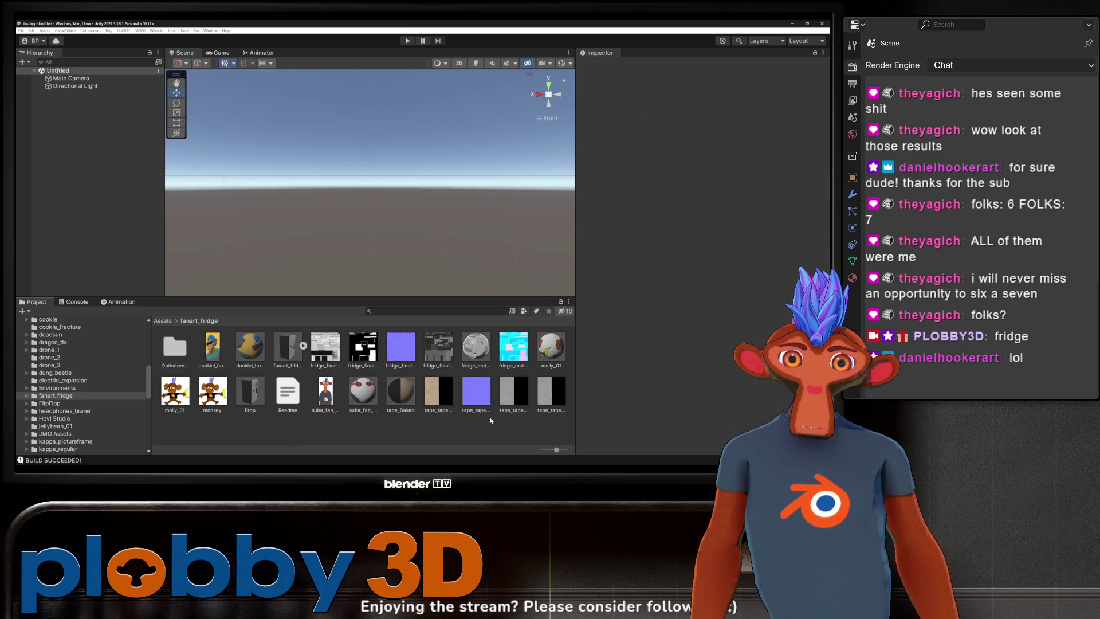
{"action": "right_click", "coordinate": [507, 403]}
{"action": "left_click", "coordinate": [518, 229]}
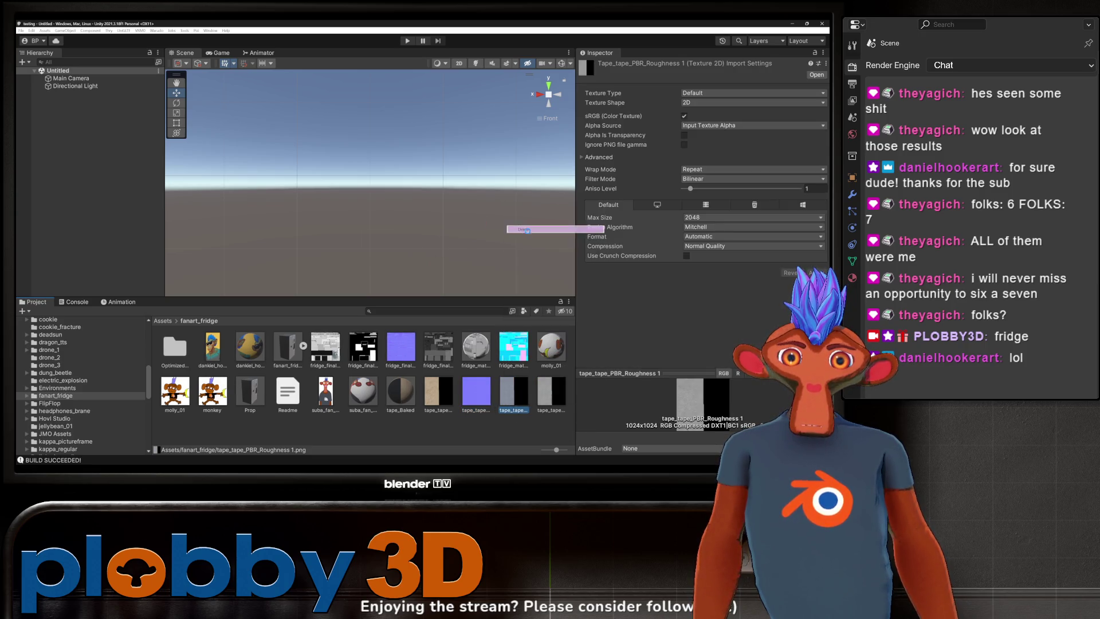
{"action": "left_click", "coordinate": [437, 258]}
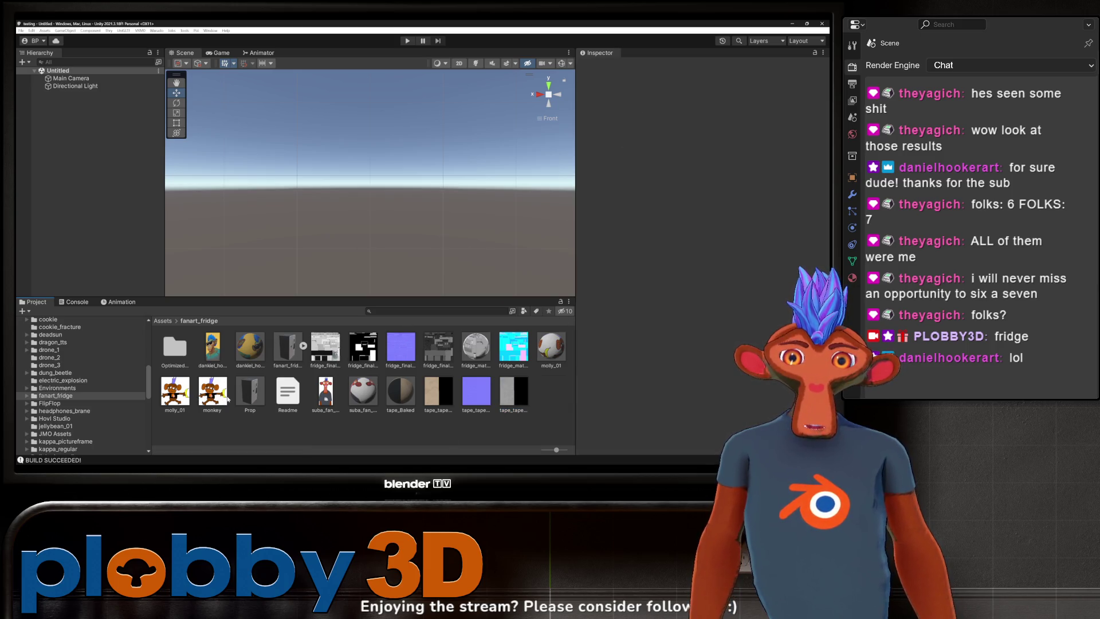
- Delete the monkey texture from the fanart_fridge folder
{"action": "right_click", "coordinate": [218, 393]}
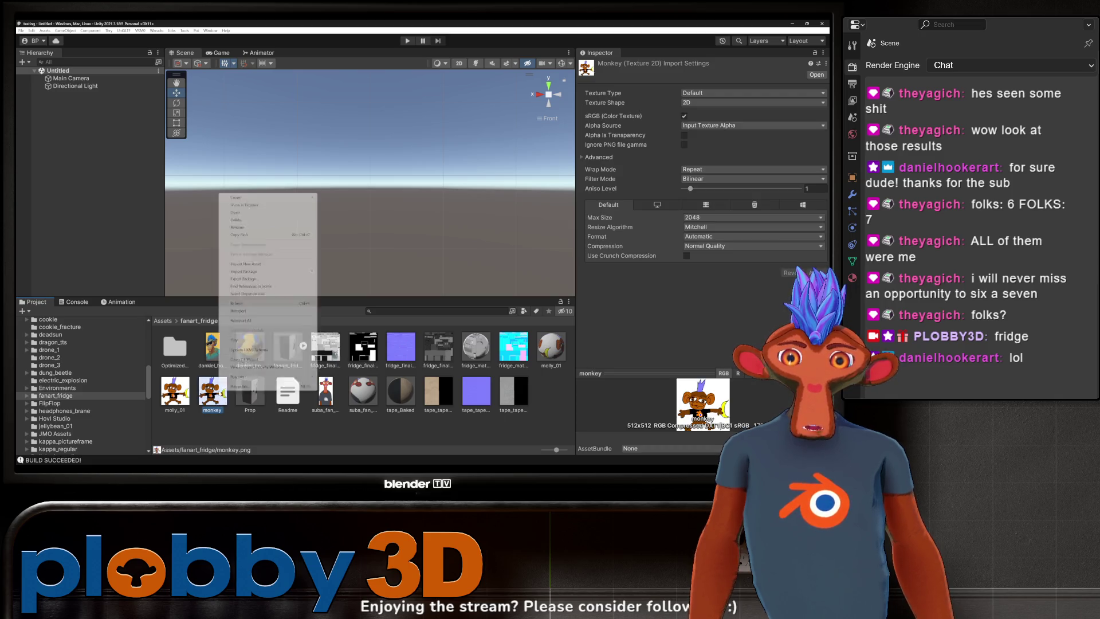
{"action": "left_click", "coordinate": [235, 220]}
{"action": "left_click", "coordinate": [437, 257]}
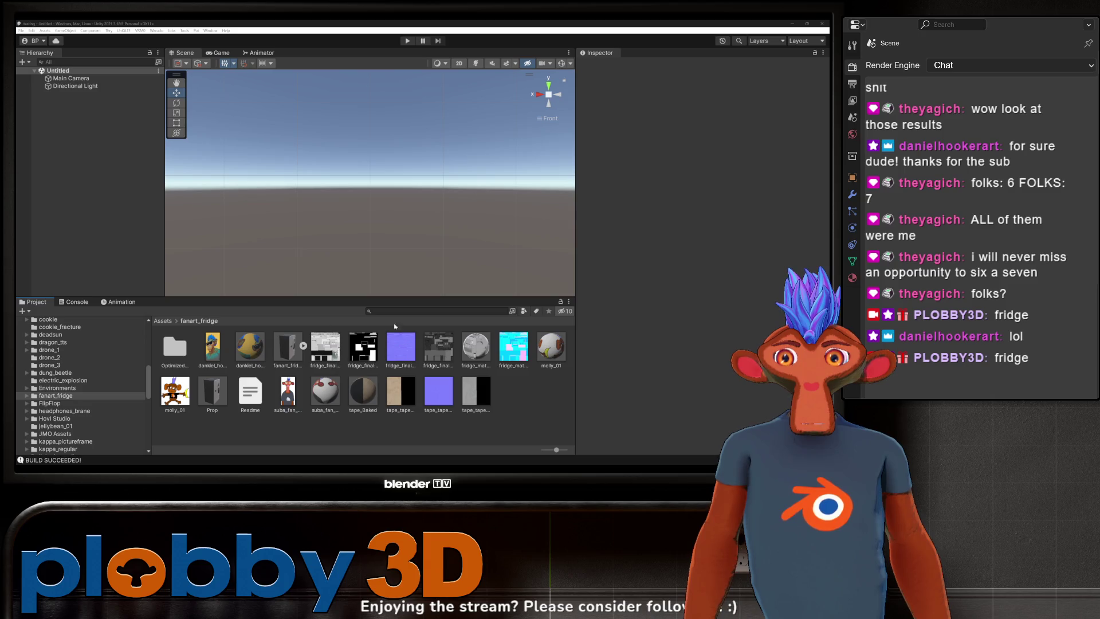
{"action": "key", "text": "alt+Tab"}
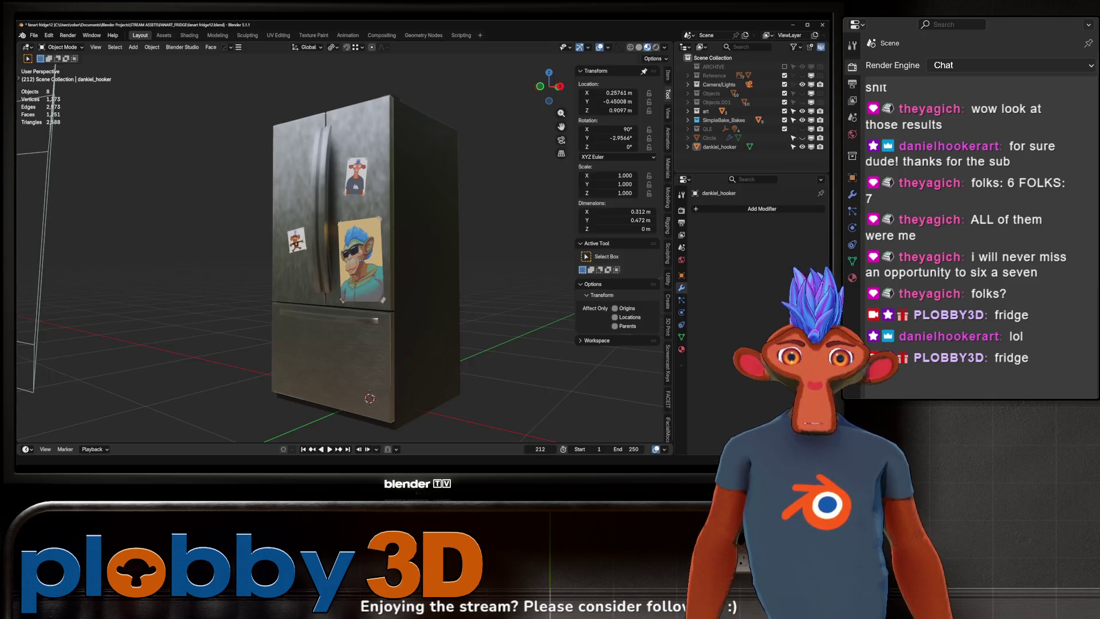
- Save the fridge scene as fanart fridge12.blend
{"action": "mouse_move", "coordinate": [332, 246]}
{"action": "middle_mouse_down"}
{"action": "mouse_move", "coordinate": [401, 229]}
{"action": "mouse_move", "coordinate": [344, 257]}
{"action": "mouse_move", "coordinate": [321, 308]}
{"action": "mouse_move", "coordinate": [323, 289]}
{"action": "mouse_move", "coordinate": [286, 281]}
{"action": "mouse_move", "coordinate": [274, 294]}
{"action": "mouse_move", "coordinate": [313, 314]}
{"action": "mouse_move", "coordinate": [390, 234]}
{"action": "mouse_move", "coordinate": [297, 379]}
{"action": "mouse_move", "coordinate": [343, 320]}
{"action": "mouse_move", "coordinate": [385, 339]}
{"action": "mouse_move", "coordinate": [441, 286]}
{"action": "mouse_move", "coordinate": [309, 306]}
{"action": "middle_mouse_up"}
{"action": "scroll", "coordinate": [321, 308], "scroll_direction": "down", "scroll_amount": 5}
{"action": "scroll", "coordinate": [330, 279], "scroll_direction": "up", "scroll_amount": 5}
{"action": "key", "text": "ctrl+s"}
- Open stage.blend from the recent files list
{"action": "left_click", "coordinate": [40, 37]}
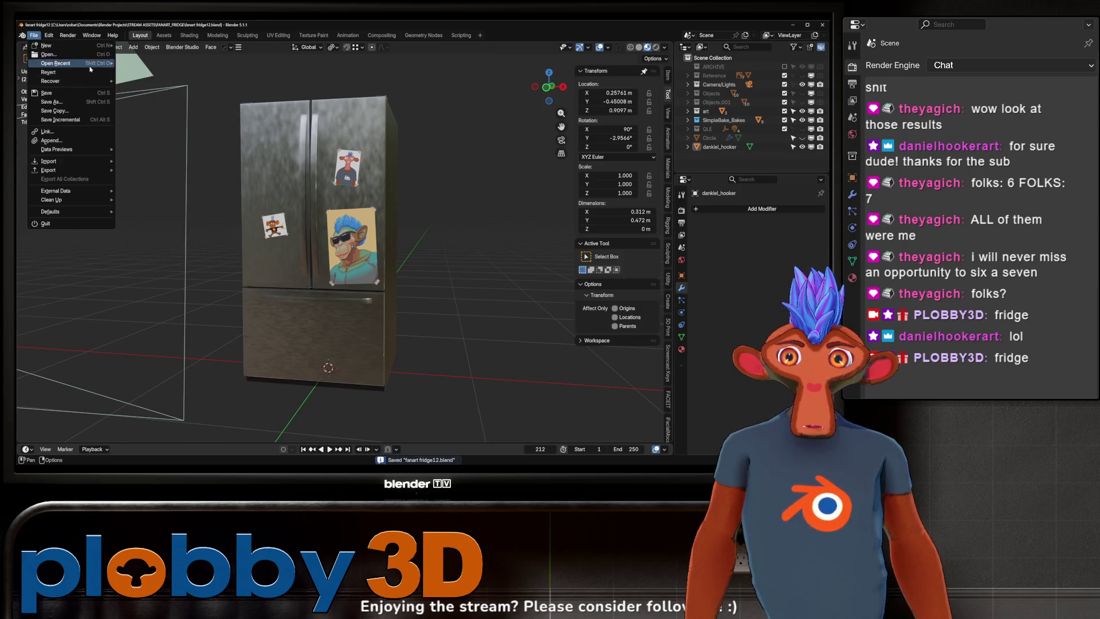
{"action": "mouse_move", "coordinate": [92, 64]}
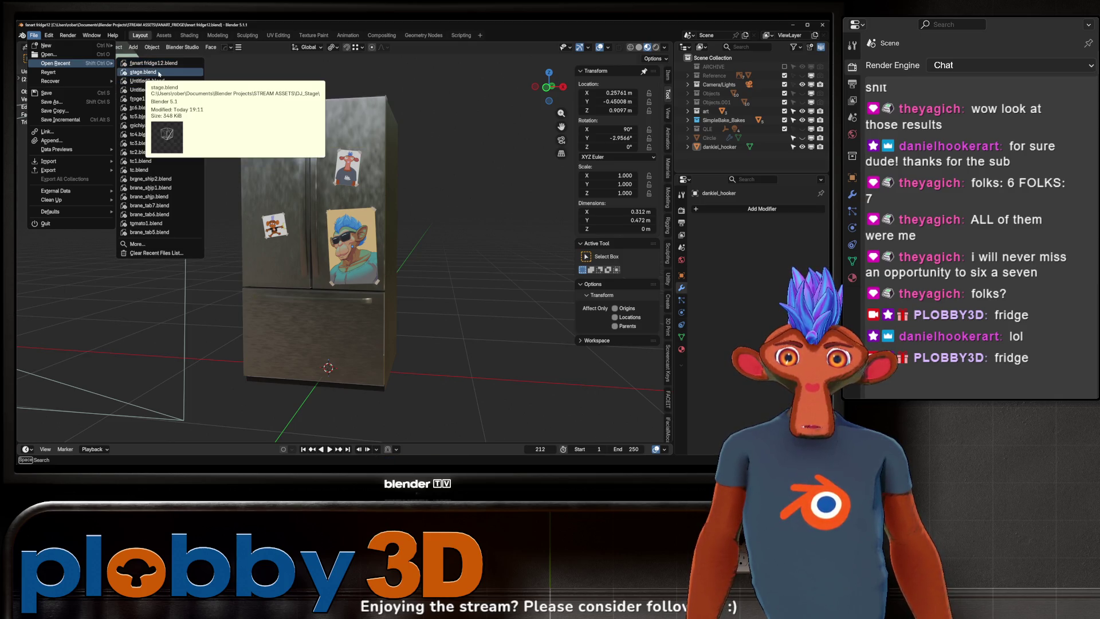
{"action": "left_click", "coordinate": [143, 72]}
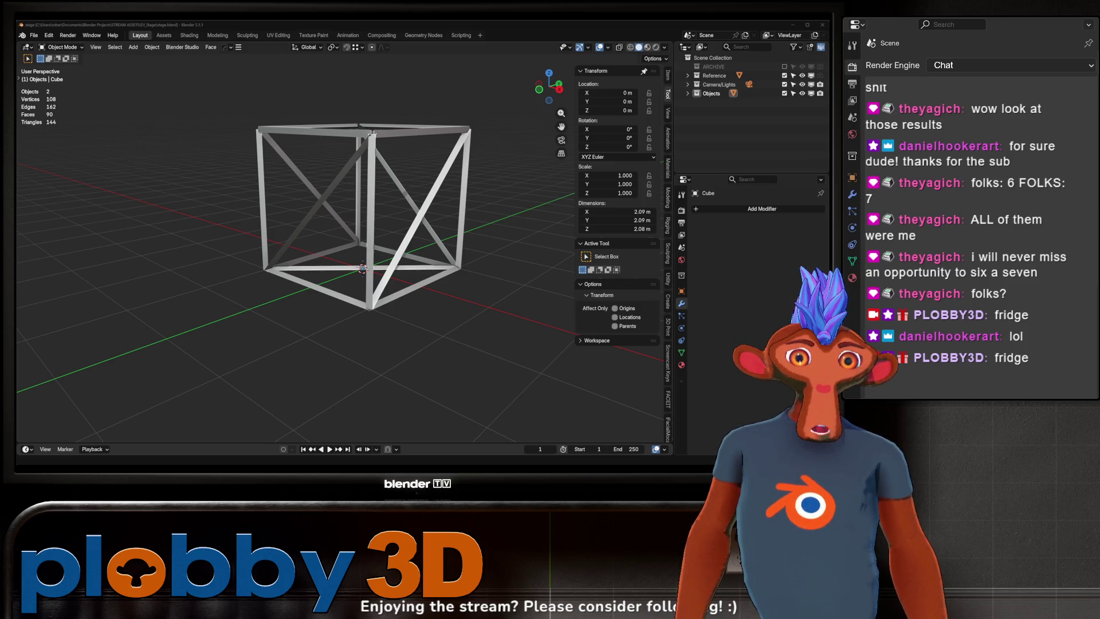
{"action": "middle_click_drag", "start_coordinate": [367, 241], "coordinate": [366, 298]}
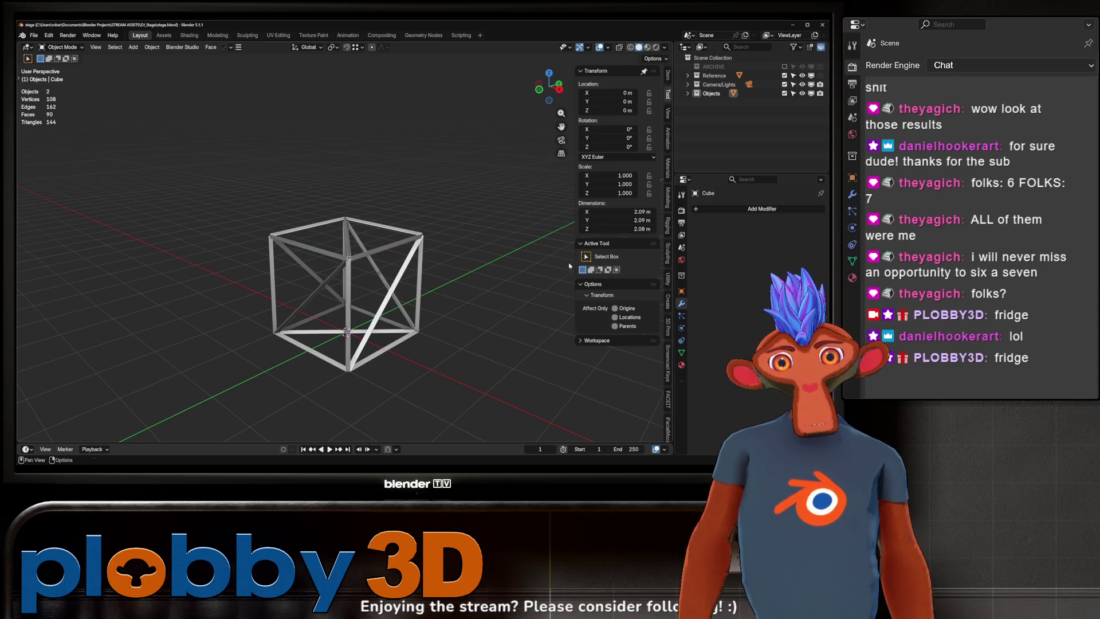
{"action": "scroll", "coordinate": [249, 229], "scroll_direction": "up", "scroll_amount": 10}
{"action": "scroll", "coordinate": [249, 229], "scroll_direction": "down", "scroll_amount": 10}
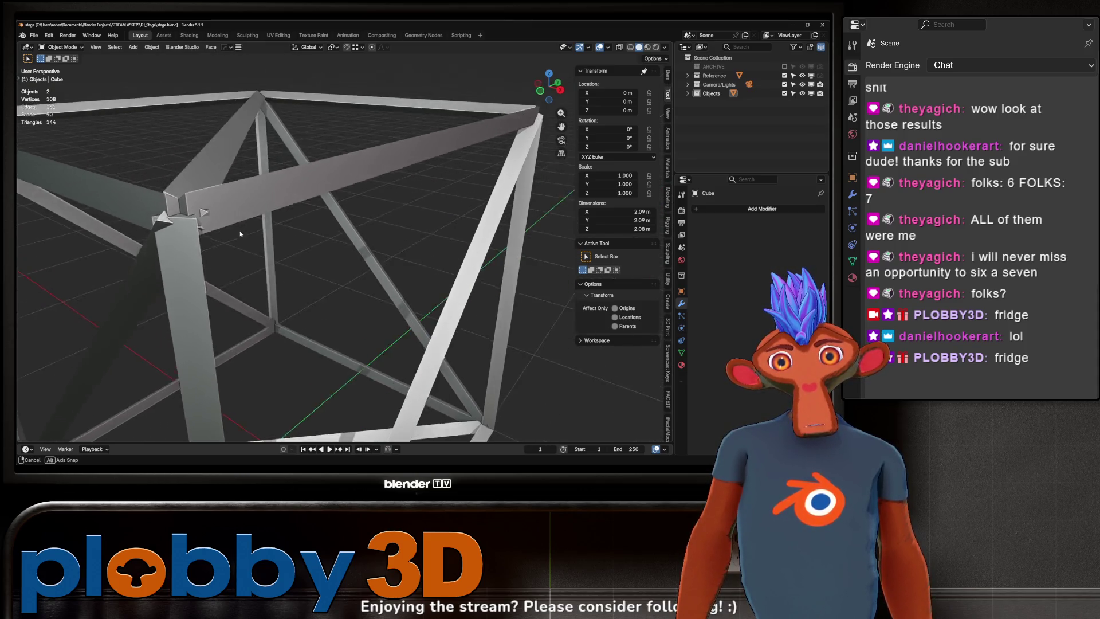
{"action": "scroll", "coordinate": [238, 216], "scroll_direction": "down", "scroll_amount": 3}
{"action": "scroll", "coordinate": [238, 216], "scroll_direction": "up", "scroll_amount": 10}
{"action": "middle_click_drag", "start_coordinate": [198, 178], "coordinate": [191, 170]}
{"action": "scroll", "coordinate": [191, 171], "scroll_direction": "down", "scroll_amount": 8}
{"action": "scroll", "coordinate": [224, 194], "scroll_direction": "up", "scroll_amount": 6}
{"action": "scroll", "coordinate": [232, 212], "scroll_direction": "down", "scroll_amount": 5}
{"action": "mouse_move", "coordinate": [232, 229]}
{"action": "middle_mouse_down"}
{"action": "mouse_move", "coordinate": [217, 267]}
{"action": "mouse_move", "coordinate": [240, 252]}
{"action": "middle_mouse_up"}
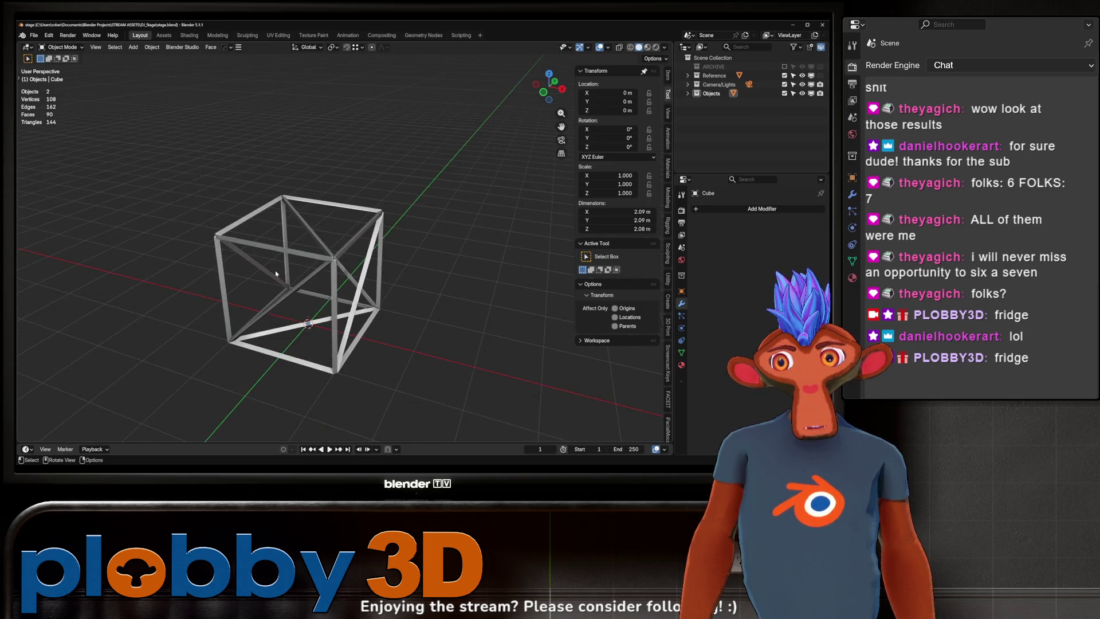
{"action": "scroll", "coordinate": [271, 242], "scroll_direction": "up", "scroll_amount": 4}
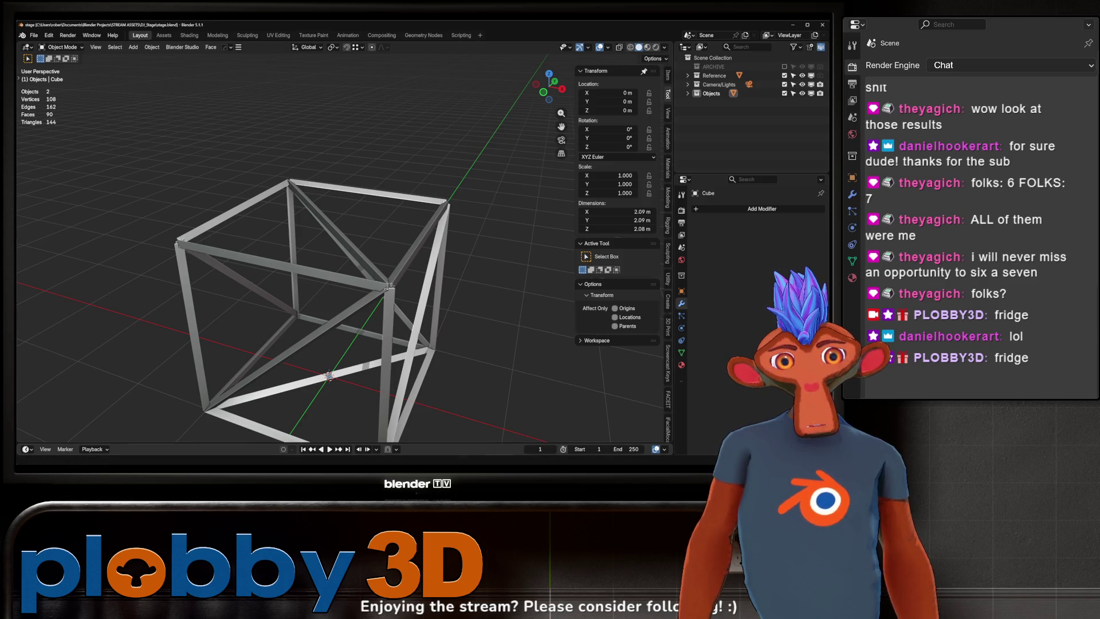
- Minimise Unity, orbit around the truss cube in Blender, then switch to the Warudo editor
{"action": "mouse_move", "coordinate": [638, 461]}
{"action": "left_click", "coordinate": [638, 438]}
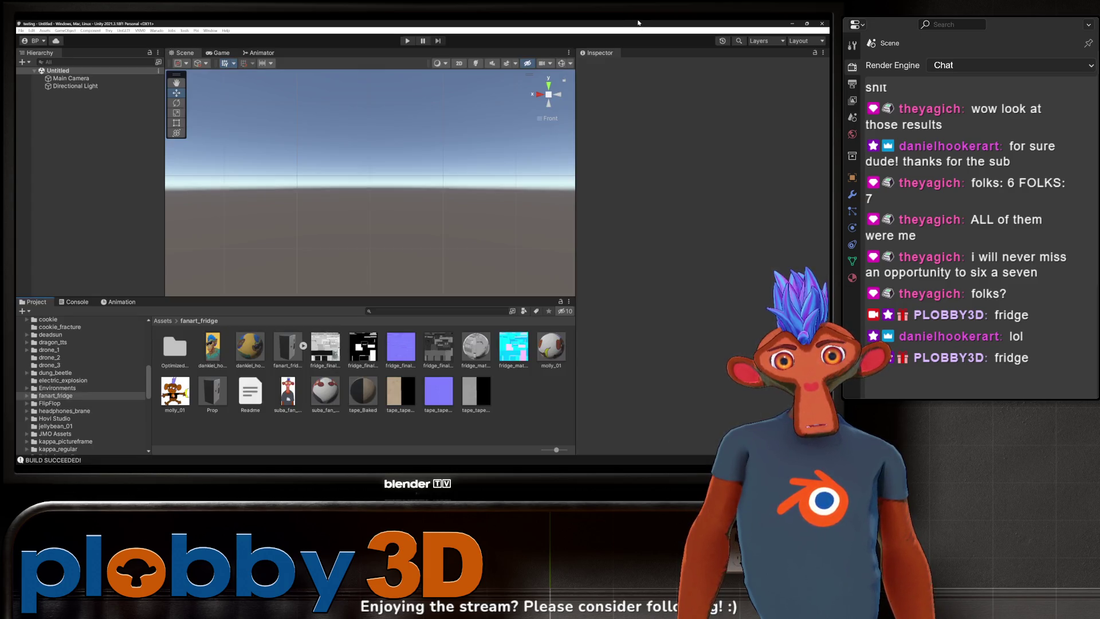
{"action": "left_click", "coordinate": [815, 23]}
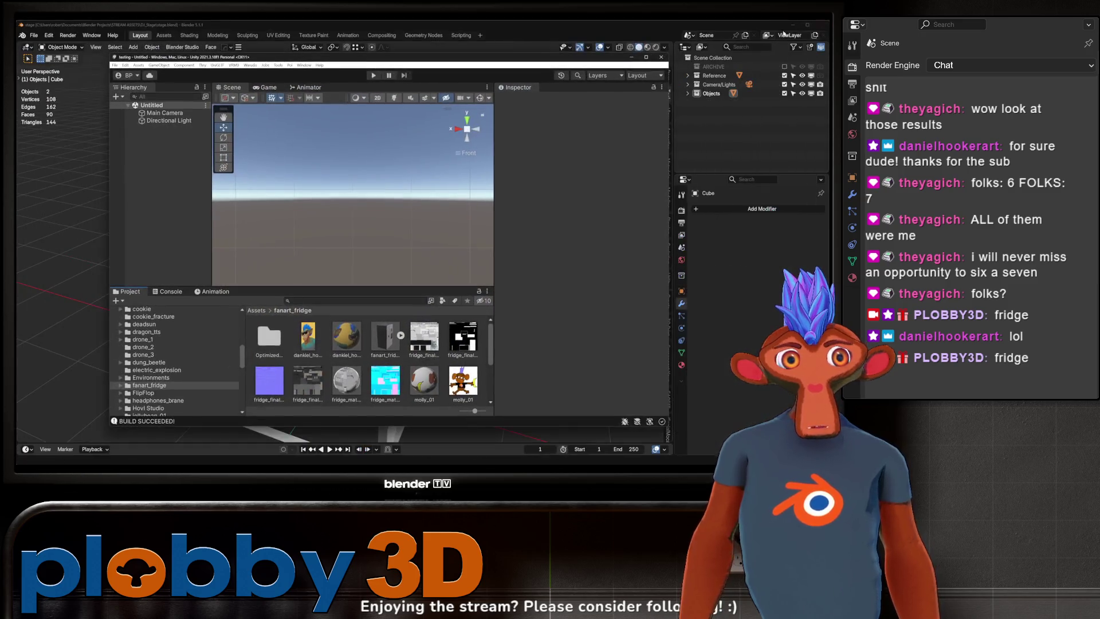
{"action": "mouse_move", "coordinate": [321, 246]}
{"action": "middle_mouse_down"}
{"action": "mouse_move", "coordinate": [346, 331]}
{"action": "mouse_move", "coordinate": [339, 189]}
{"action": "middle_mouse_up"}
{"action": "scroll", "coordinate": [346, 331], "scroll_direction": "up", "scroll_amount": 5}
{"action": "scroll", "coordinate": [339, 189], "scroll_direction": "down", "scroll_amount": 4}
{"action": "scroll", "coordinate": [337, 145], "scroll_direction": "up", "scroll_amount": 2}
{"action": "scroll", "coordinate": [414, 261], "scroll_direction": "up", "scroll_amount": 2}
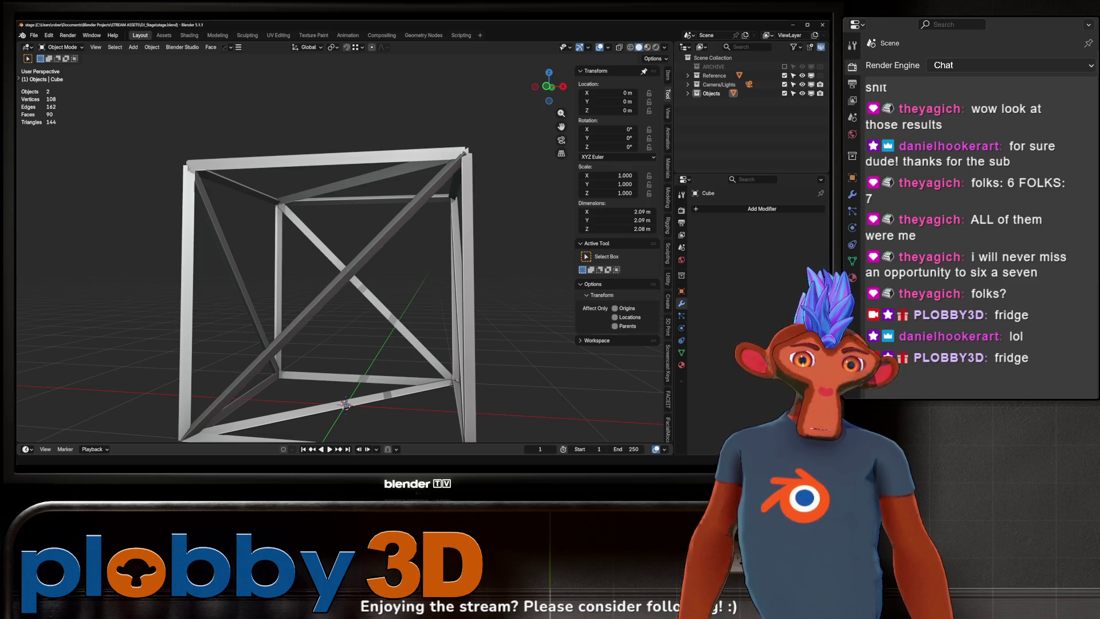
{"action": "key", "text": "alt+Tab"}
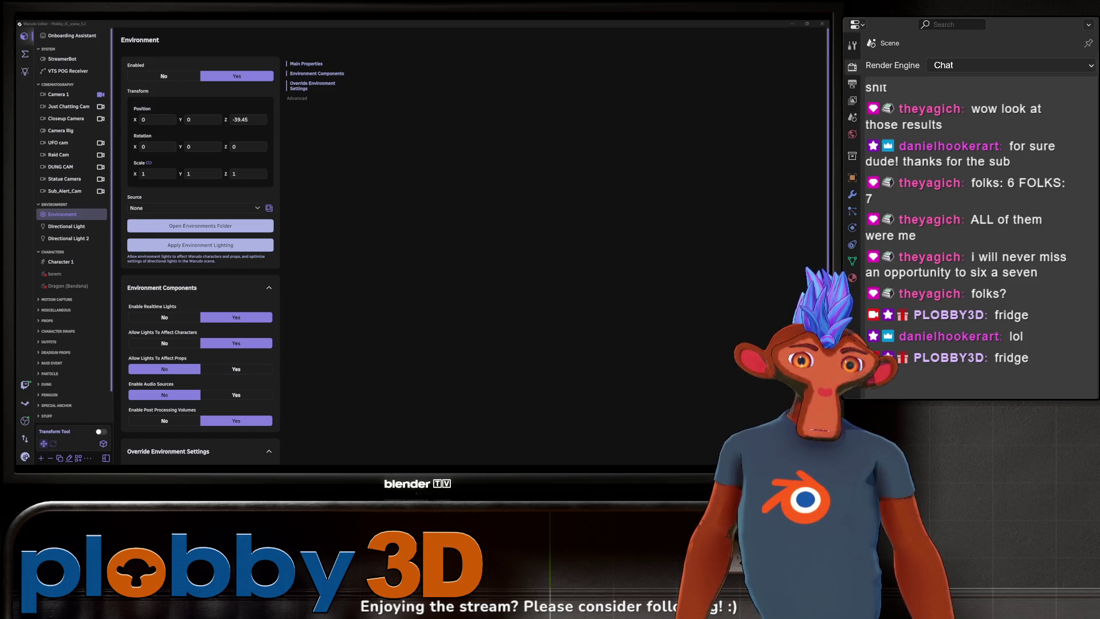